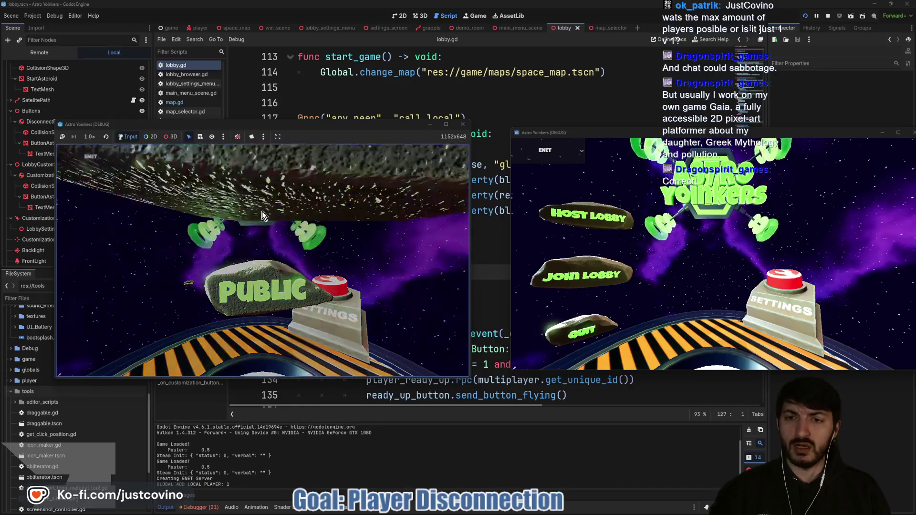
Host a public lobby and browse the customization options Map Size and Captures Required to Win.
left_click(585, 271)
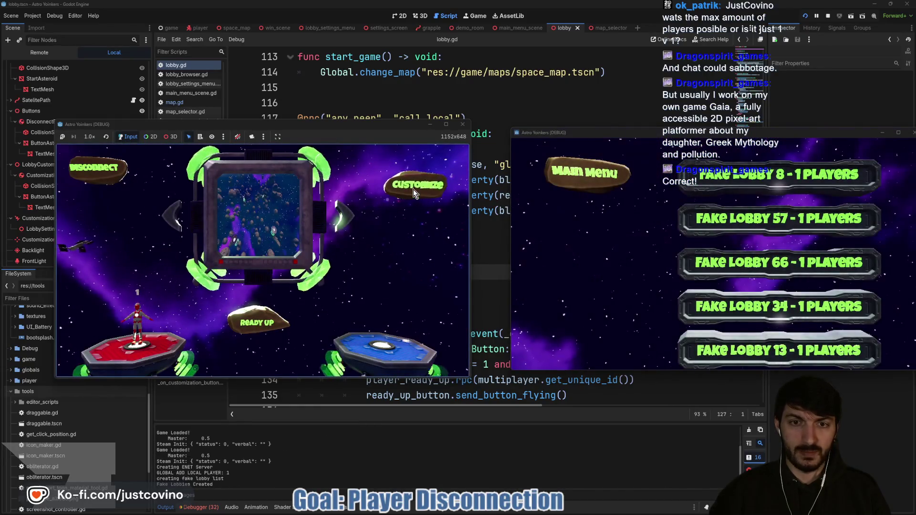
left_click(413, 190)
key("Down")
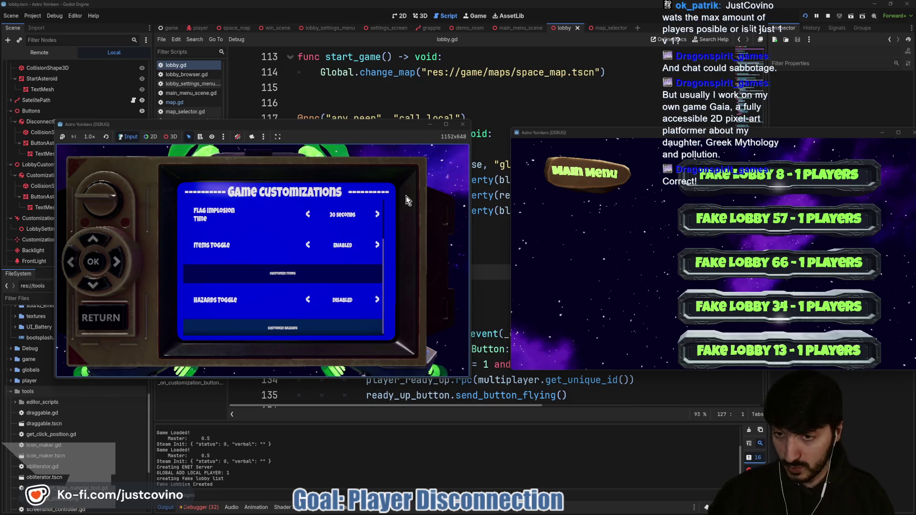
key("Up")
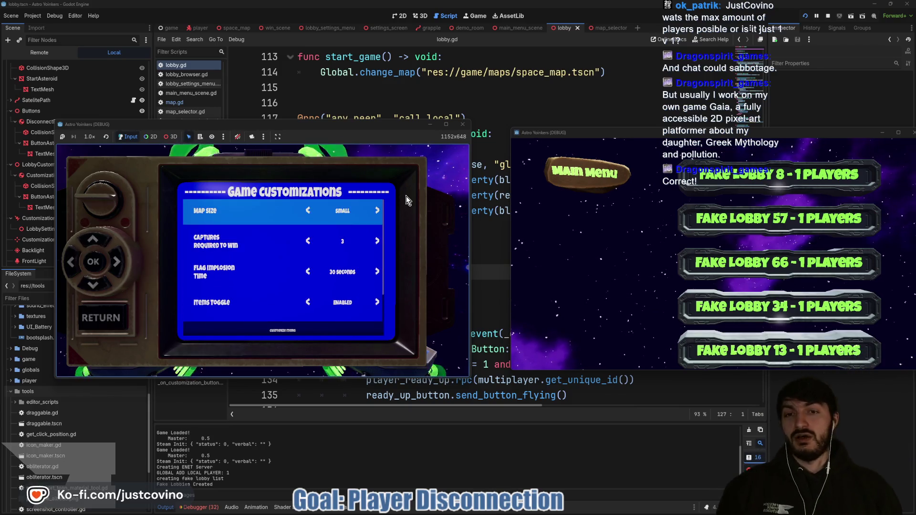
key("Down")
key("Down")
key("Down")
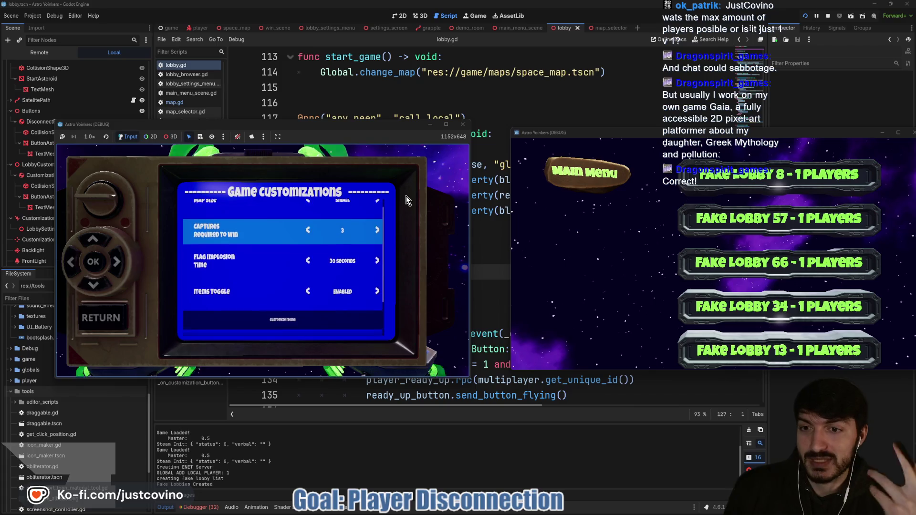
Step through the Customize Items selection, ending on Position Scrambler, and back out.
key("Return")
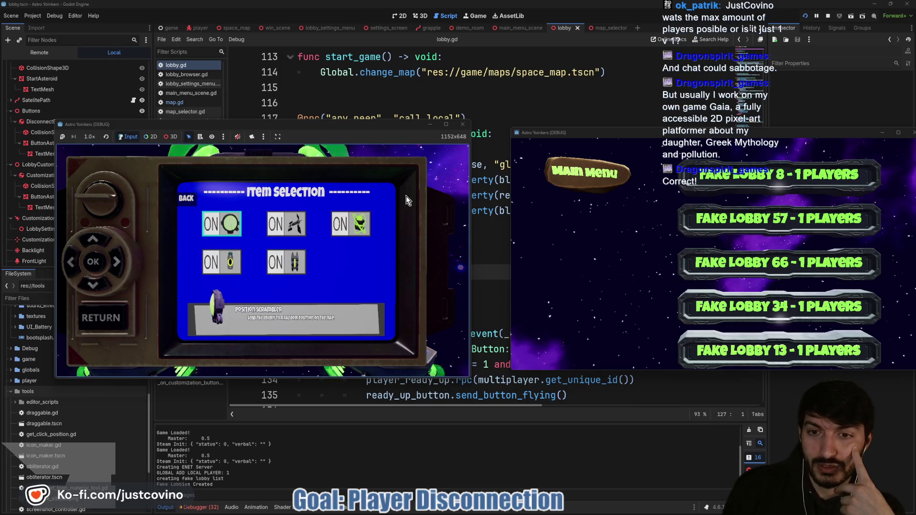
key("Right")
key("Right")
key("Left")
key("Down")
key("Left")
key("Up")
key("Escape")
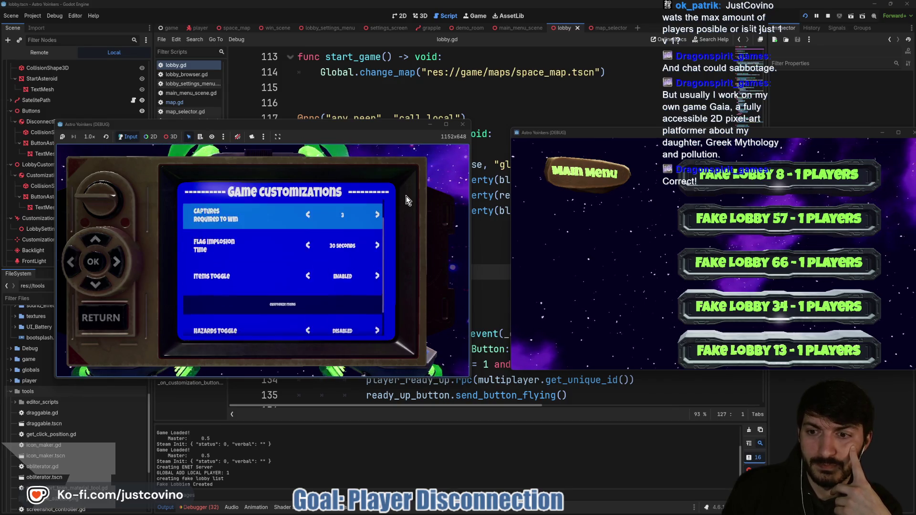
View the Customize Hazards screen, return to the lobby, and join it from the second game.
key("Up")
key("Up")
key("Up")
key("Up")
key("Down")
key("Down")
key("Down")
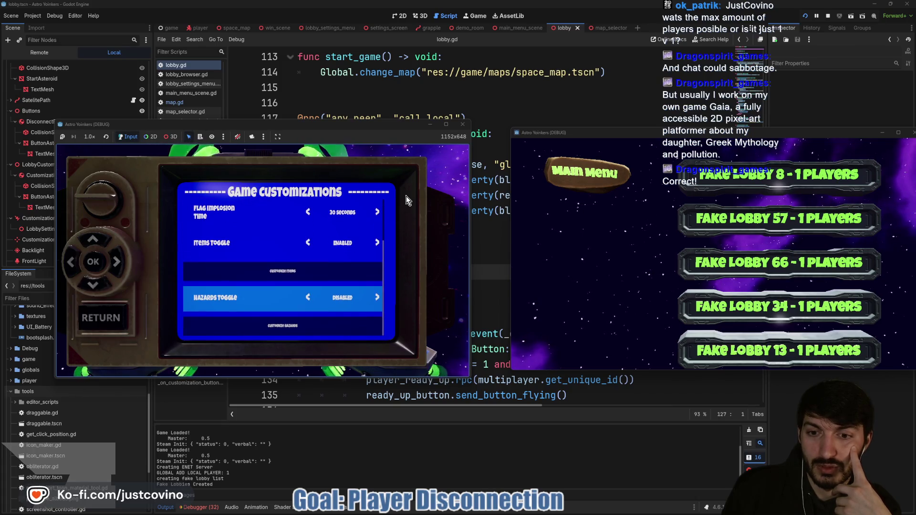
key("Down")
key("Return")
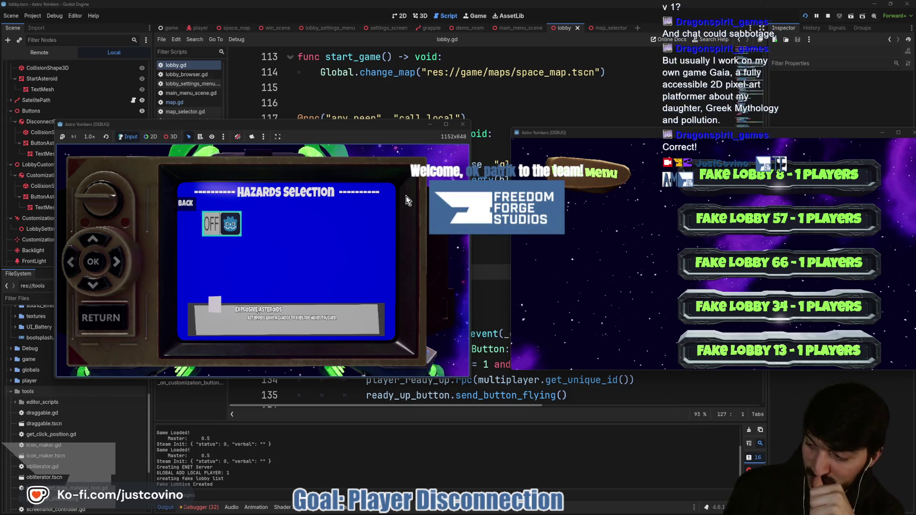
key("Escape")
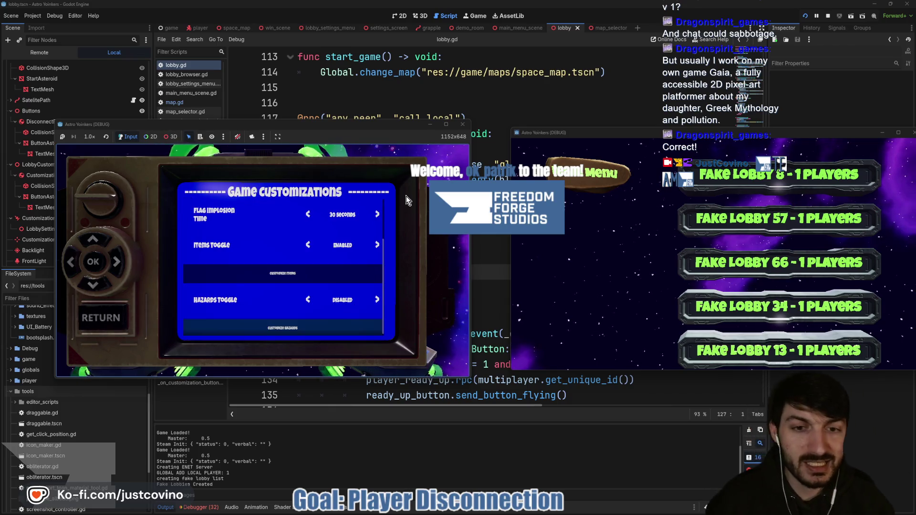
key("Escape")
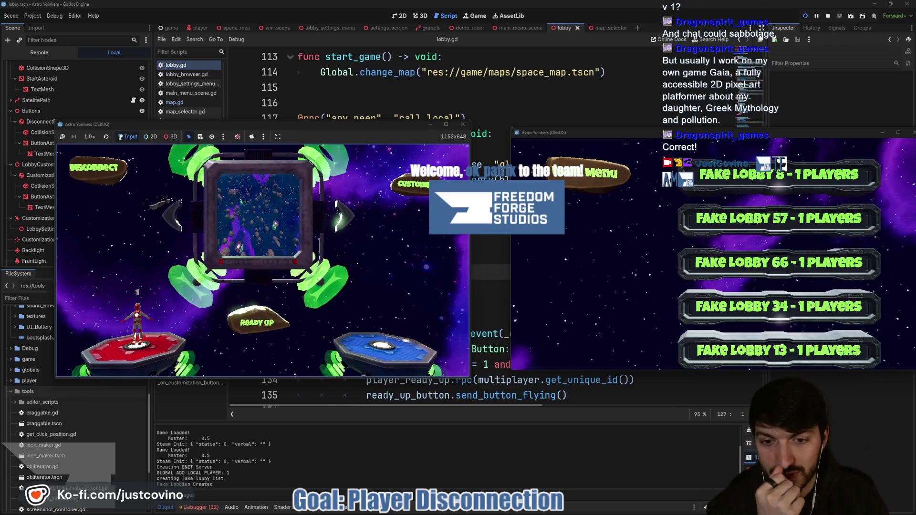
left_click(750, 228)
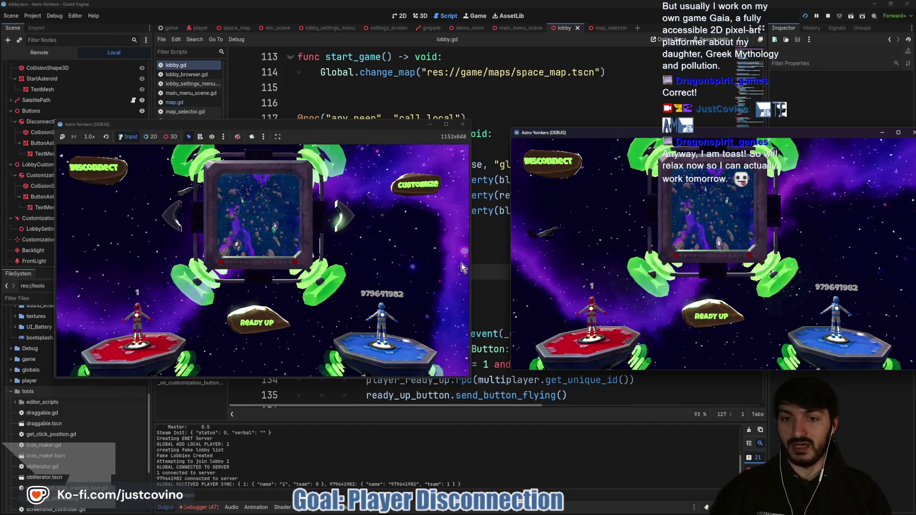
Circle the blue player in both game windows, then disconnect the second player.
mouse_move(359, 261)
left_mouse_down()
mouse_move(461, 386)
mouse_move(373, 269)
left_mouse_up()
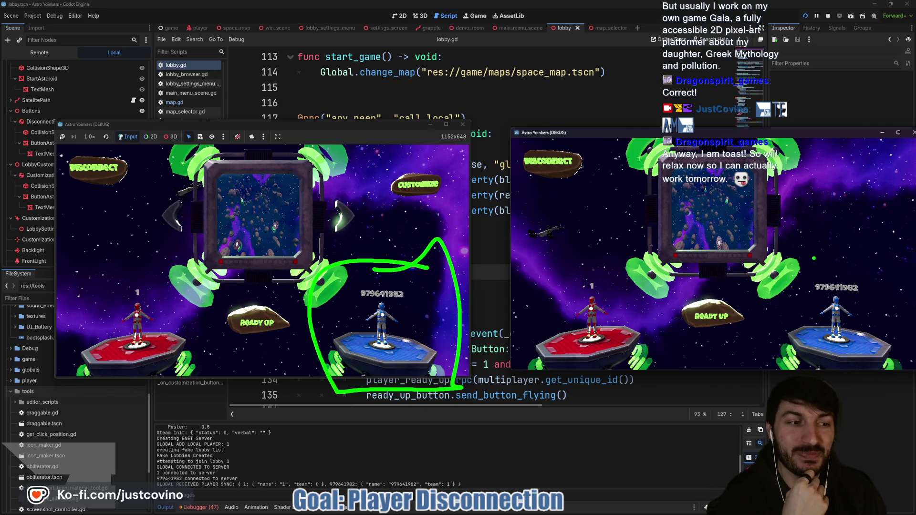
mouse_move(846, 288)
left_mouse_down()
mouse_move(794, 319)
mouse_move(843, 286)
mouse_move(829, 287)
left_mouse_up()
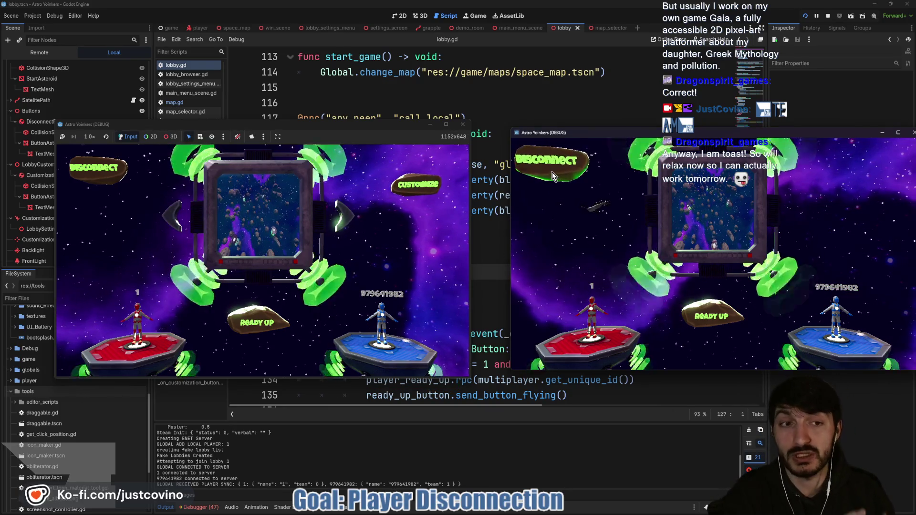
left_click(552, 173)
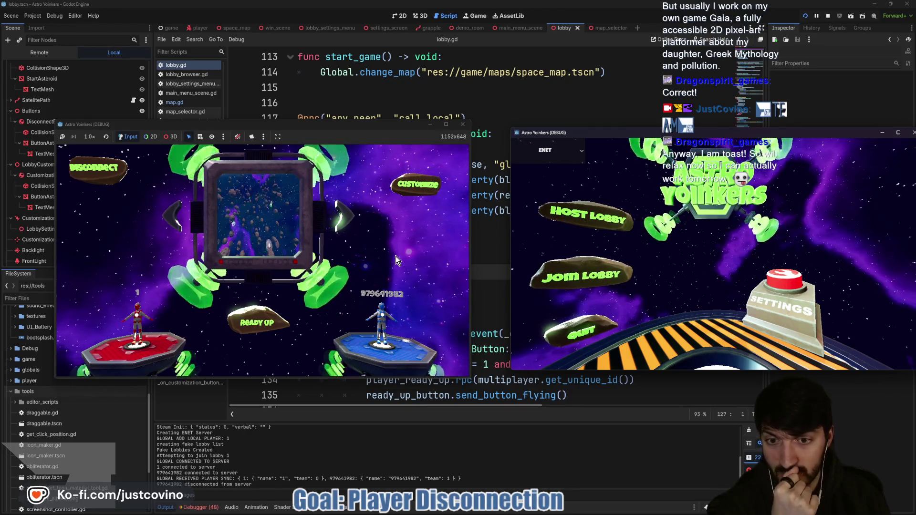
Stop both running game instances.
left_click(829, 16)
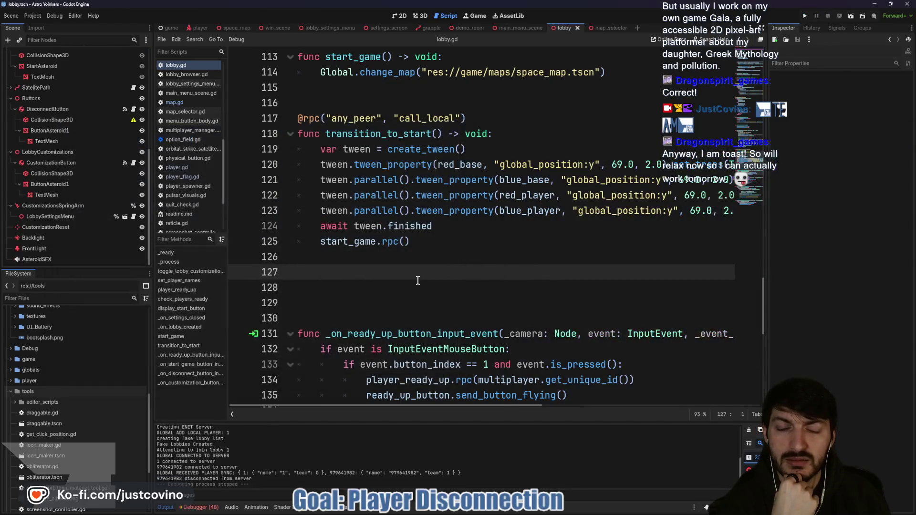
scroll(444, 307, "up", 5)
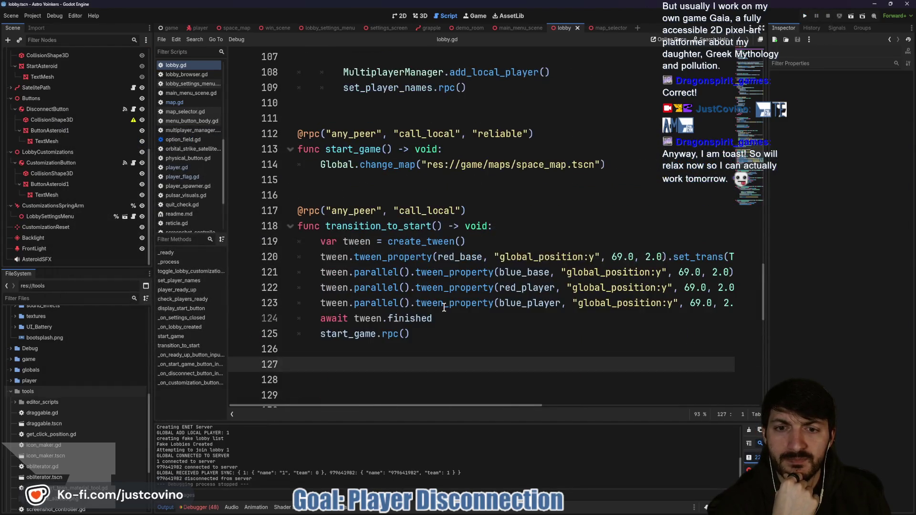
scroll(443, 307, "up", 7)
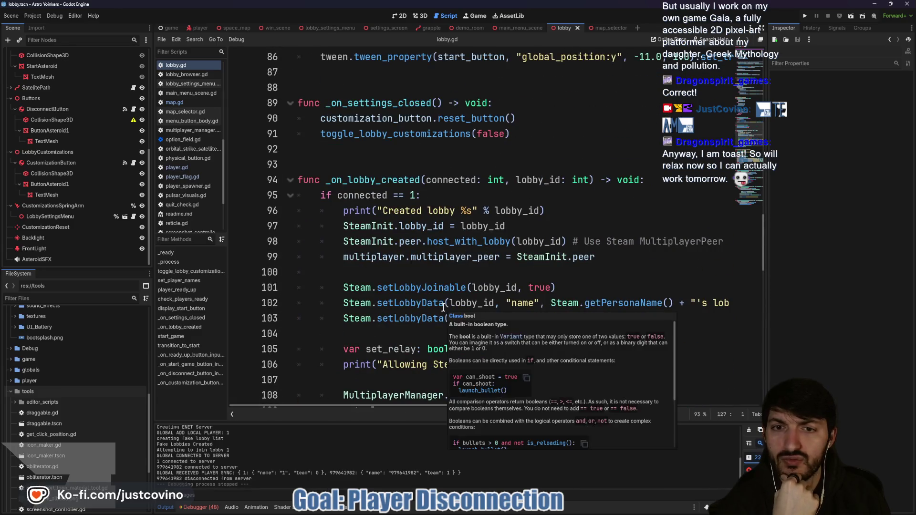
scroll(113, 121, "up", 6)
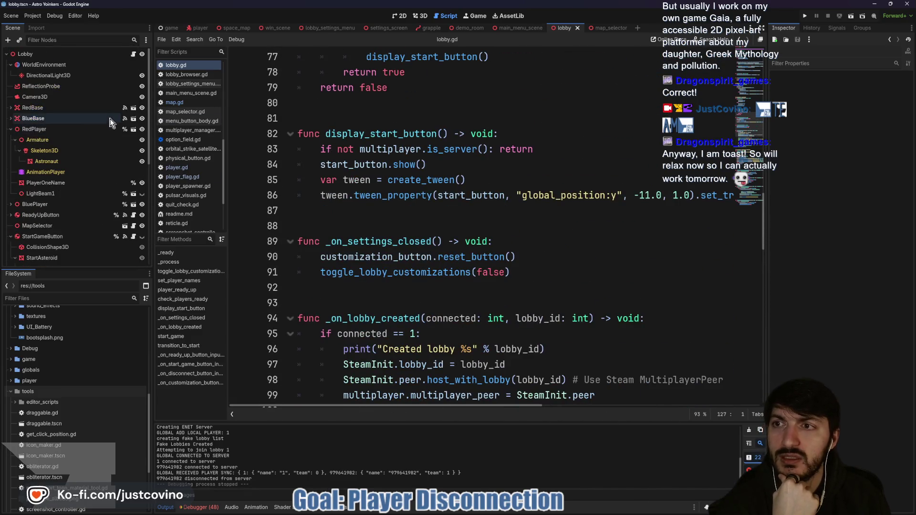
Open the Lobby's lobby.gd script at set_player_names and select red_player.
left_click(133, 54)
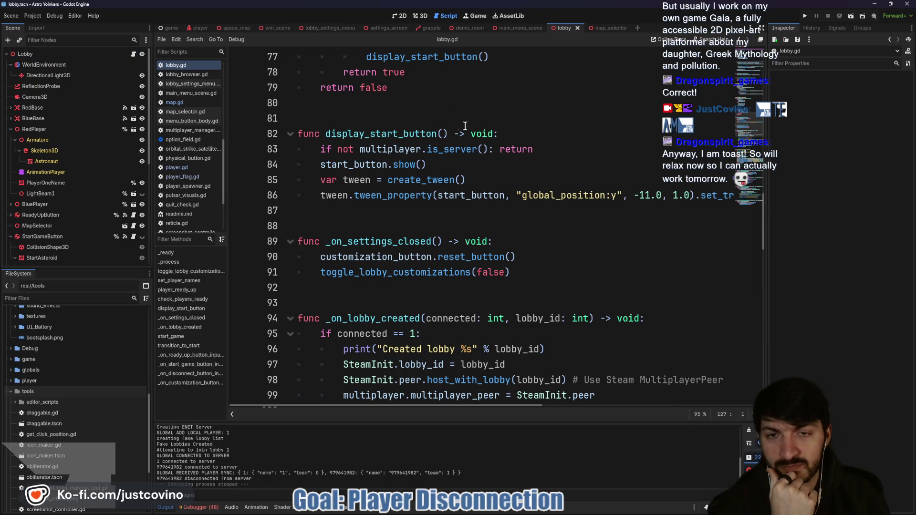
scroll(465, 126, "up", 3)
scroll(442, 194, "up", 4)
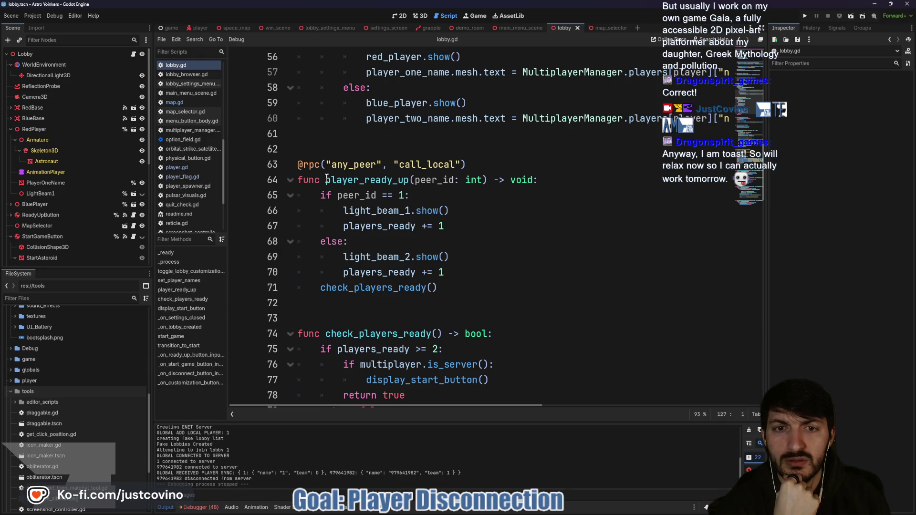
scroll(326, 180, "up", 4)
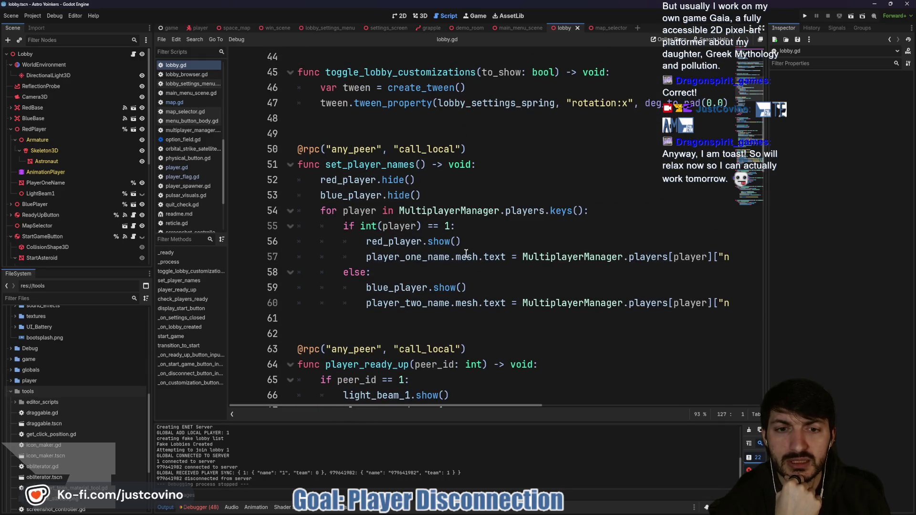
scroll(459, 248, "down", 1)
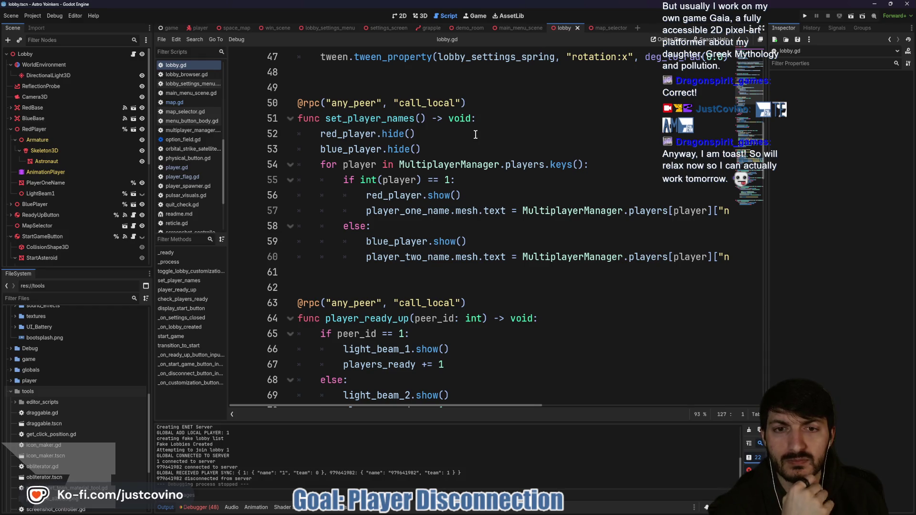
scroll(504, 163, "down", 1)
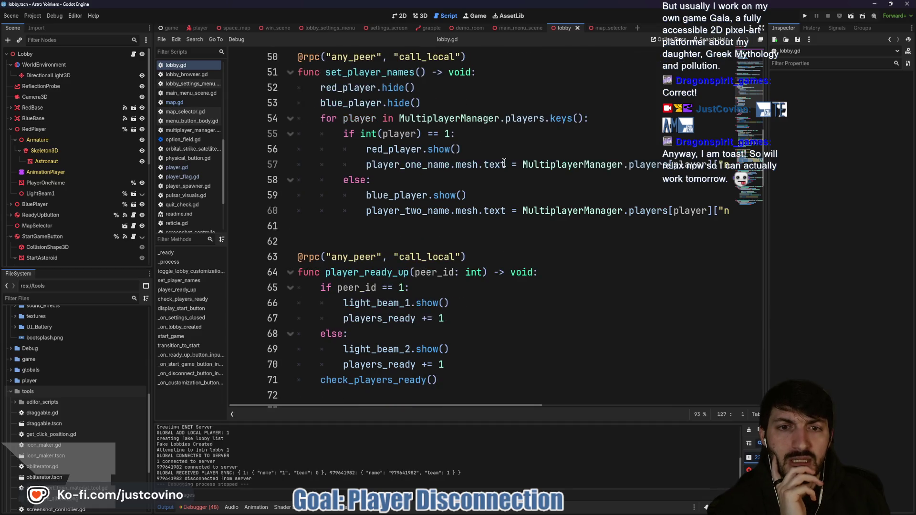
scroll(434, 180, "up", 1)
double_click(398, 200)
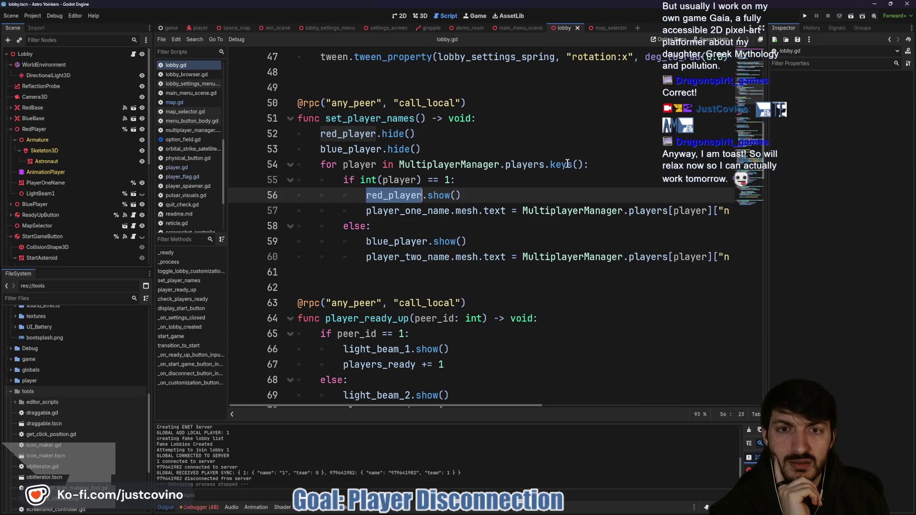
Read the keys() documentation tooltip in set_player_names.
mouse_move(567, 163)
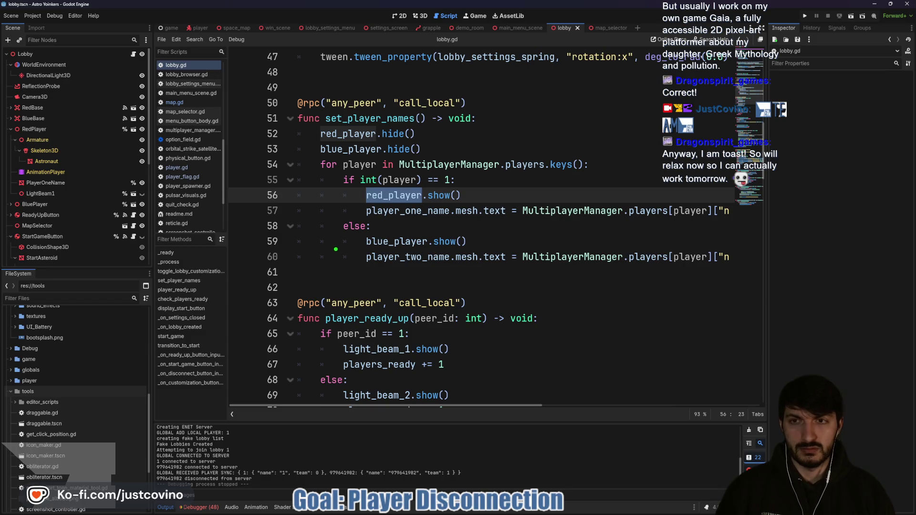
mouse_move(344, 259)
left_mouse_down()
mouse_move(359, 356)
mouse_move(331, 349)
left_mouse_up()
left_click_drag(334, 323, 322, 325)
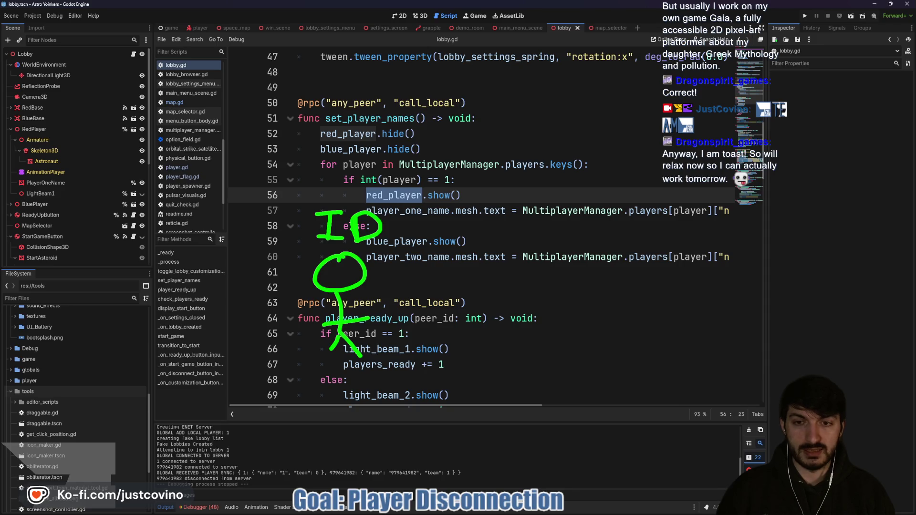
mouse_move(307, 217)
left_mouse_down()
mouse_move(244, 198)
mouse_move(202, 209)
left_mouse_up()
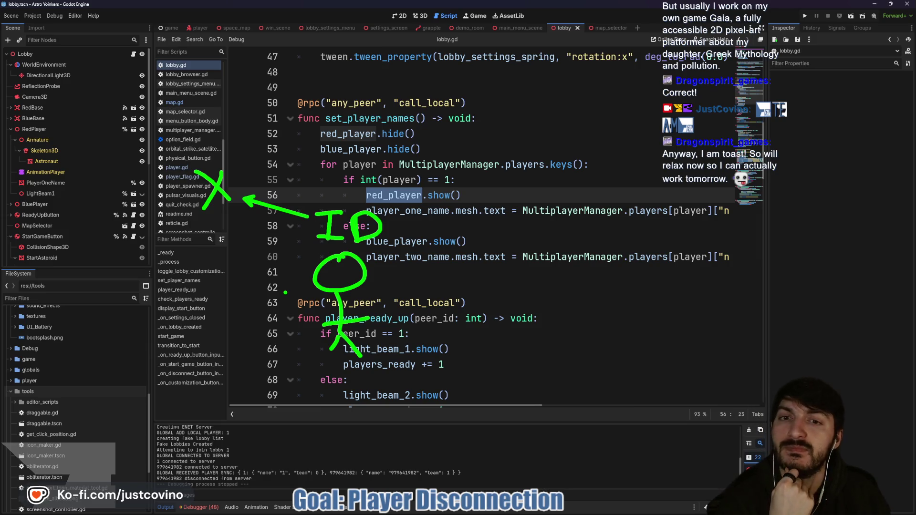
key("Escape")
left_click(391, 270)
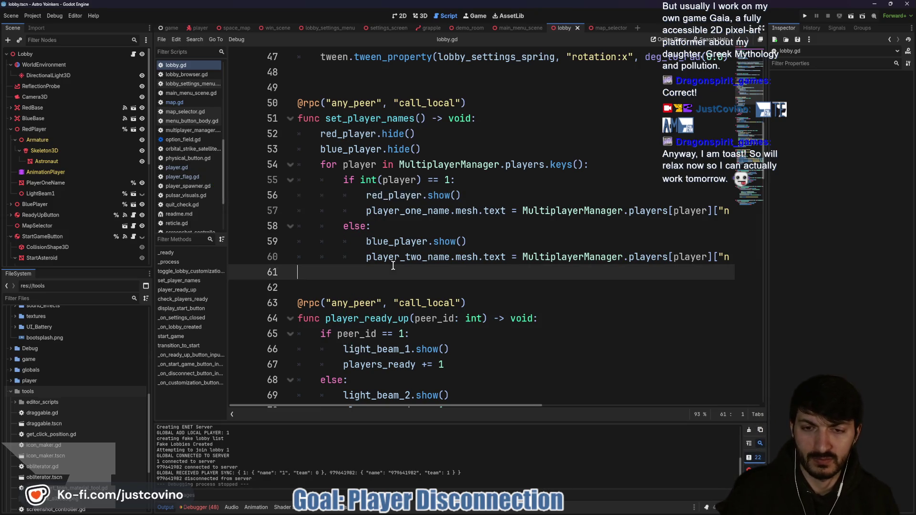
key("ctrl+s")
scroll(391, 267, "down", 2)
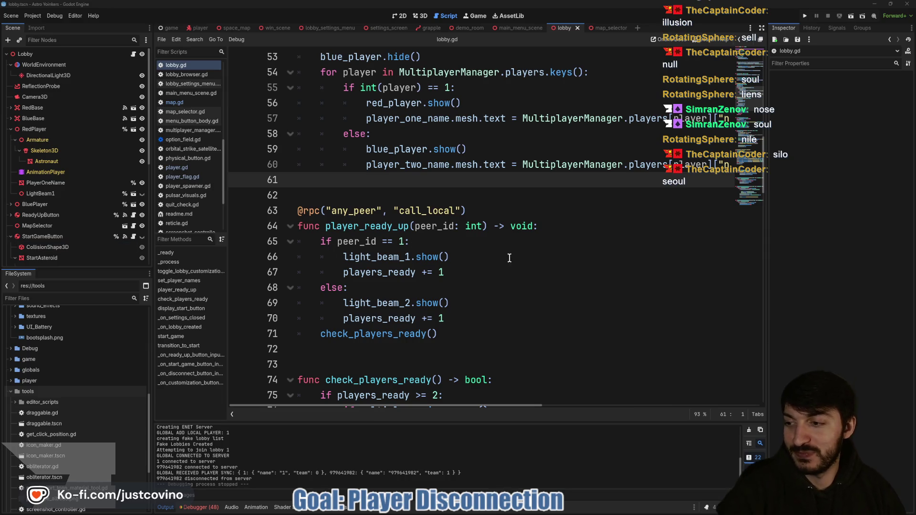
left_click(498, 271)
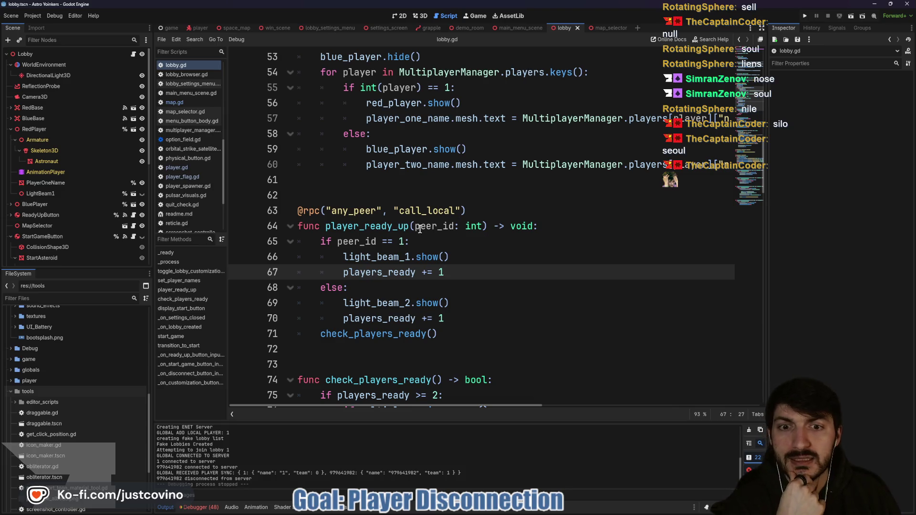
scroll(429, 250, "down", 4)
scroll(422, 244, "up", 1)
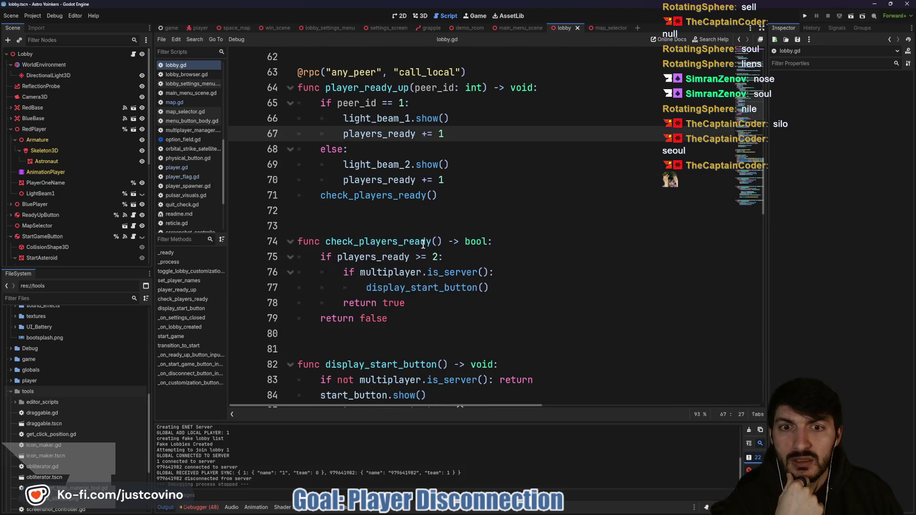
scroll(416, 237, "up", 2)
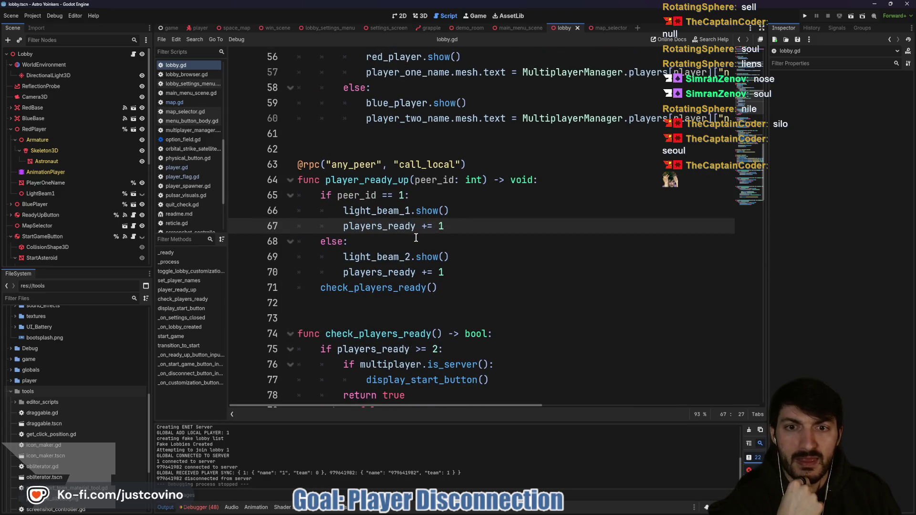
scroll(489, 227, "up", 6)
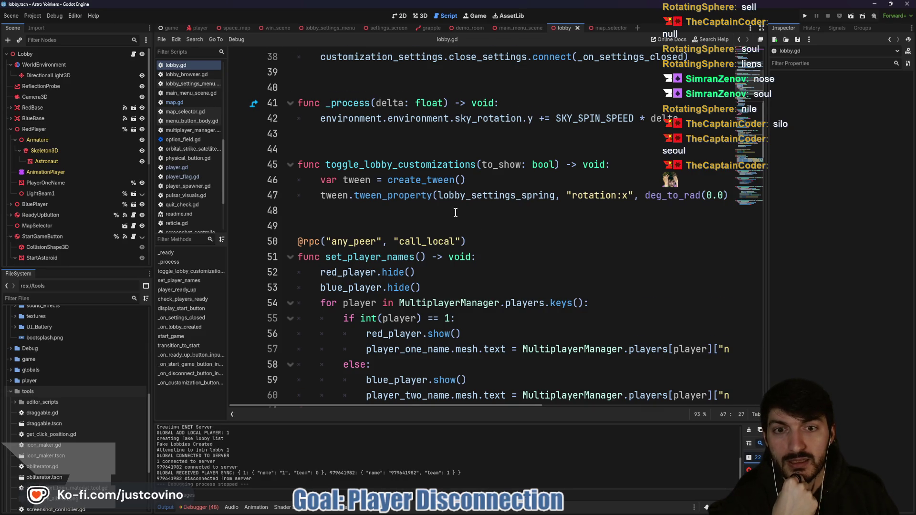
scroll(455, 212, "down", 3)
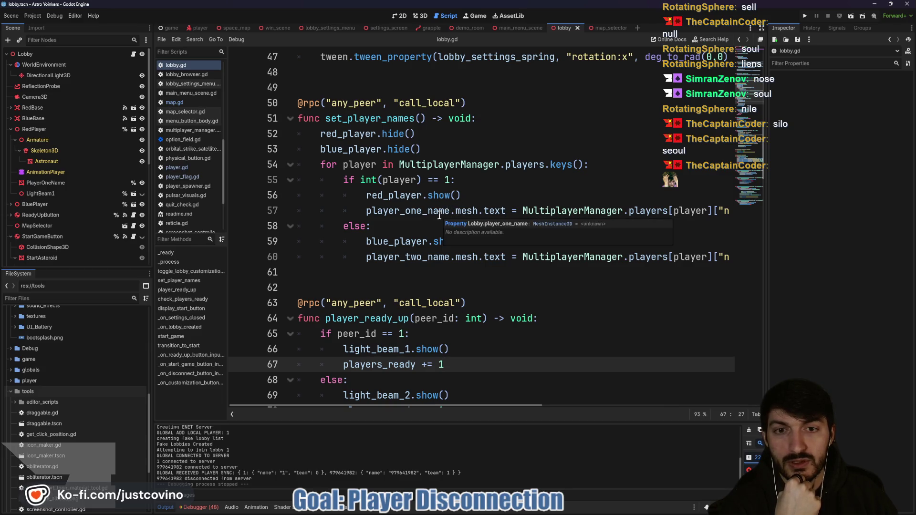
double_click(437, 214)
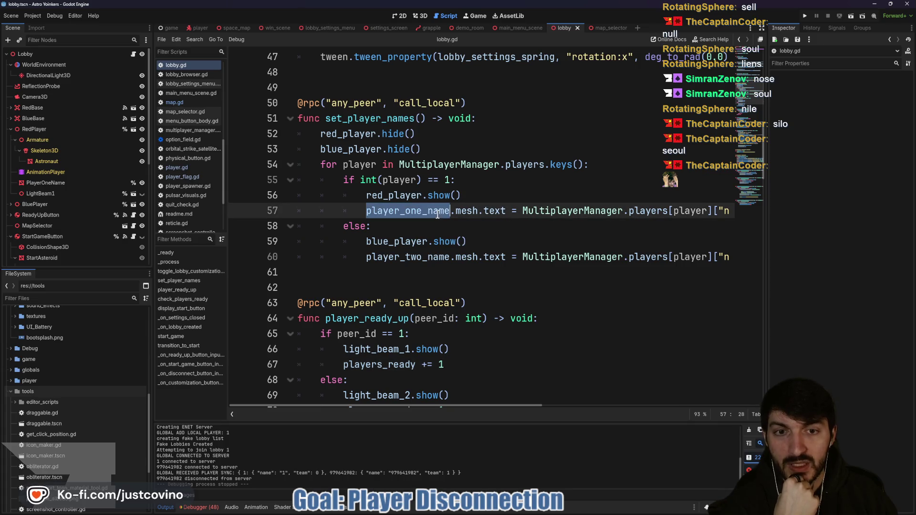
double_click(467, 211)
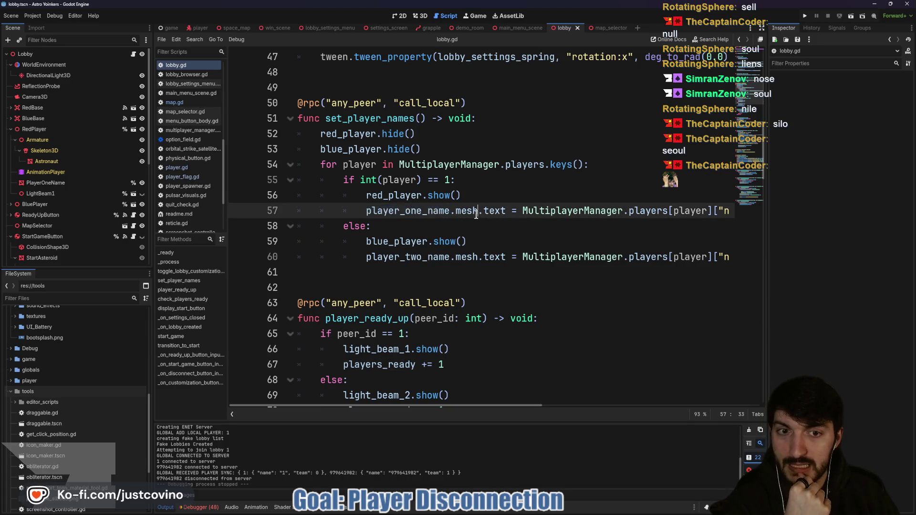
left_click_drag(366, 210, 522, 211)
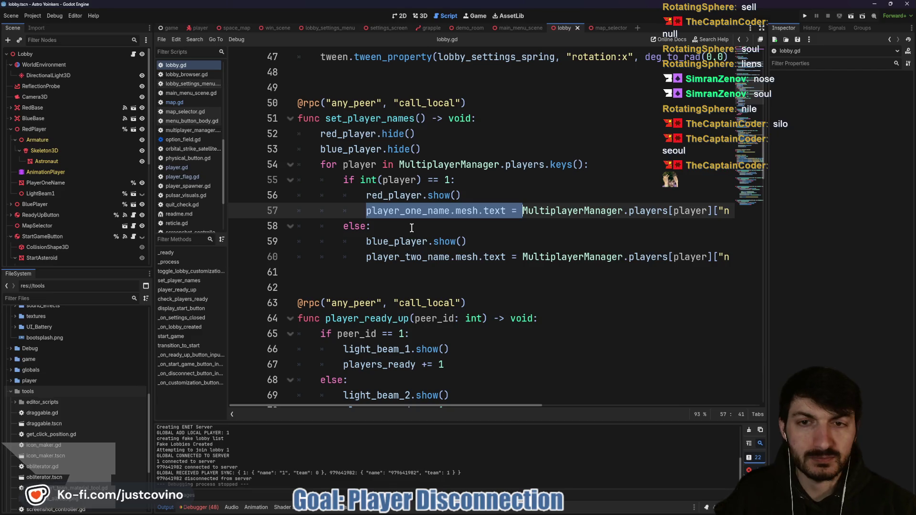
left_click(419, 16)
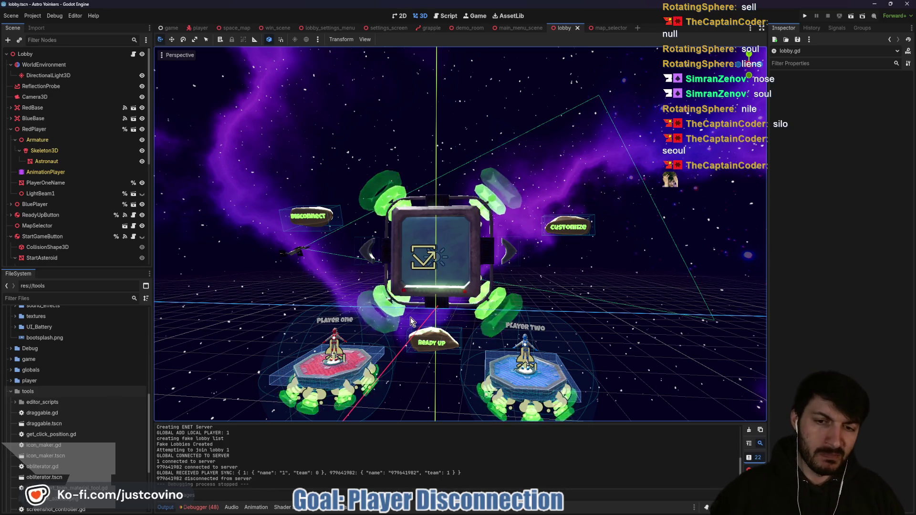
scroll(425, 291, "up", 4)
scroll(462, 320, "up", 3)
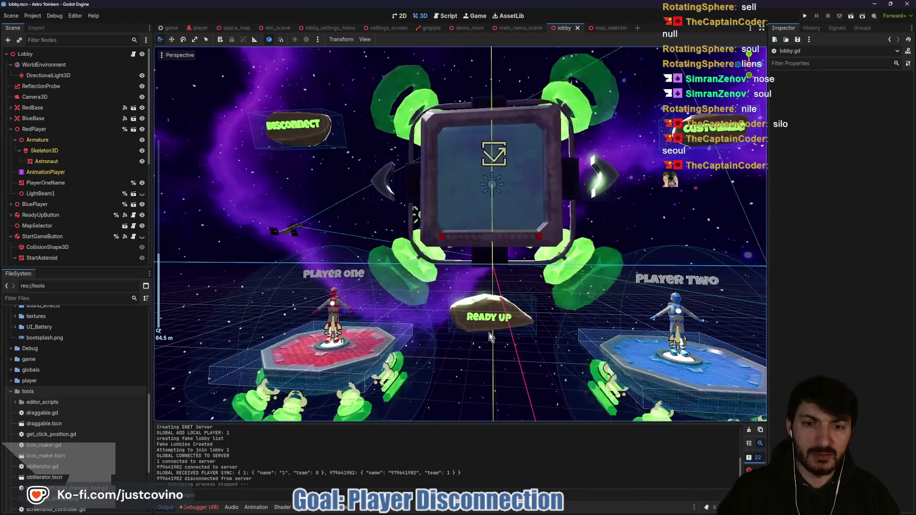
mouse_move(265, 329)
left_mouse_down()
mouse_move(451, 207)
mouse_move(305, 206)
left_mouse_up()
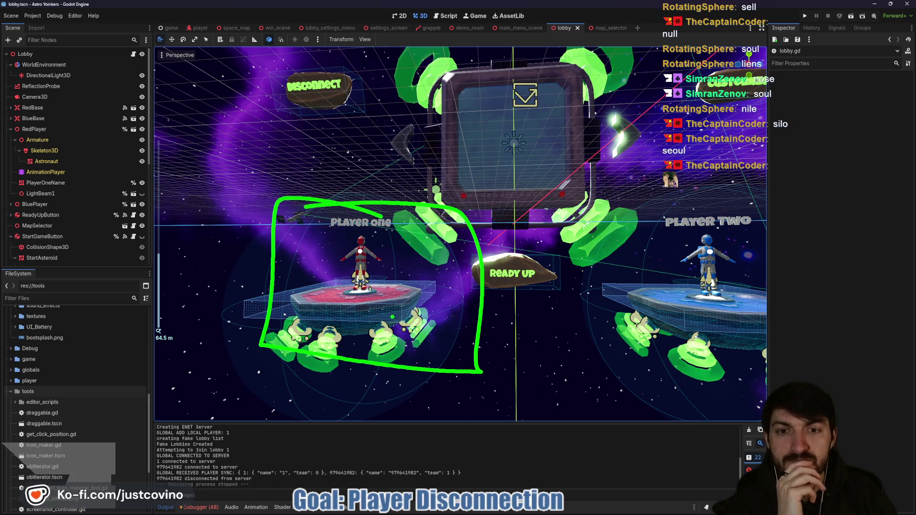
mouse_move(742, 177)
left_mouse_down()
mouse_move(700, 176)
mouse_move(725, 370)
mouse_move(762, 168)
left_mouse_up()
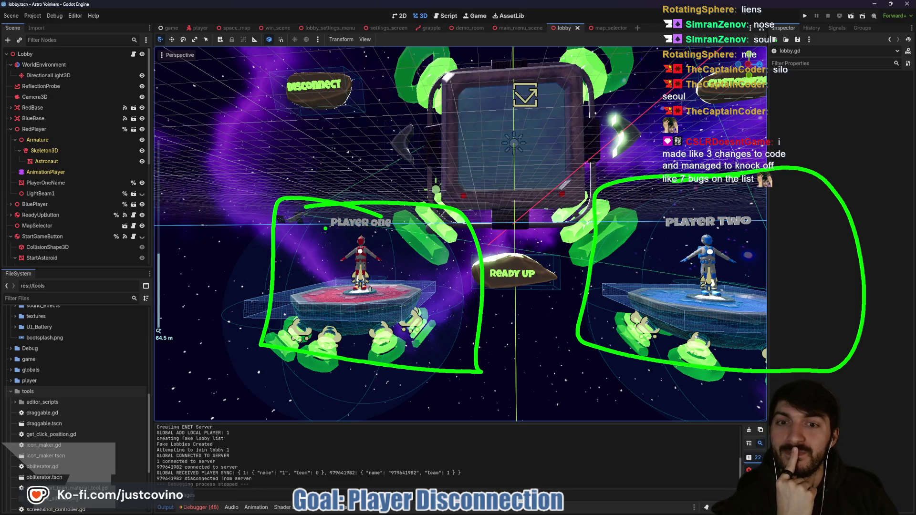
left_click_drag(330, 230, 400, 230)
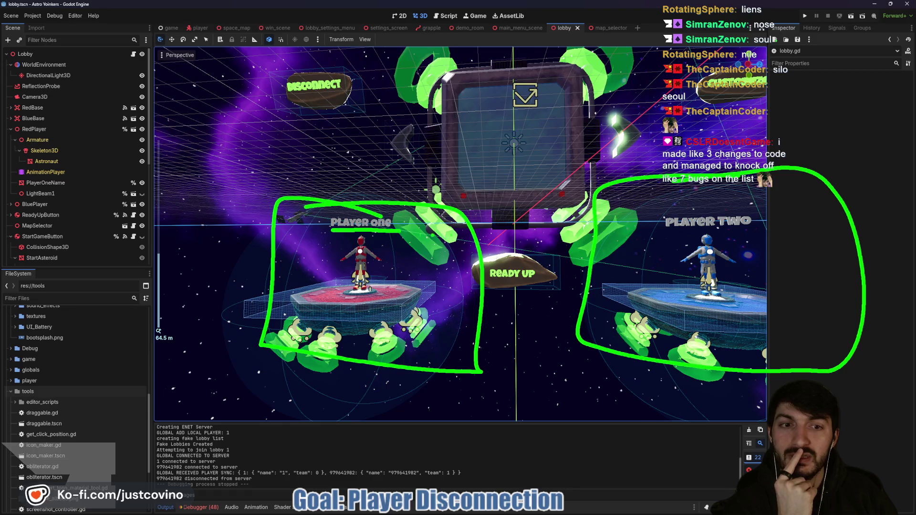
left_click_drag(673, 232, 743, 233)
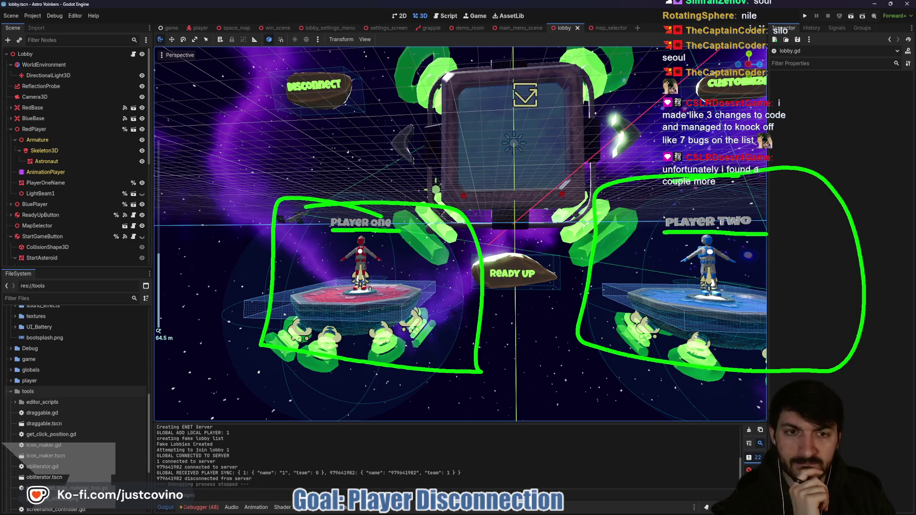
key("Escape")
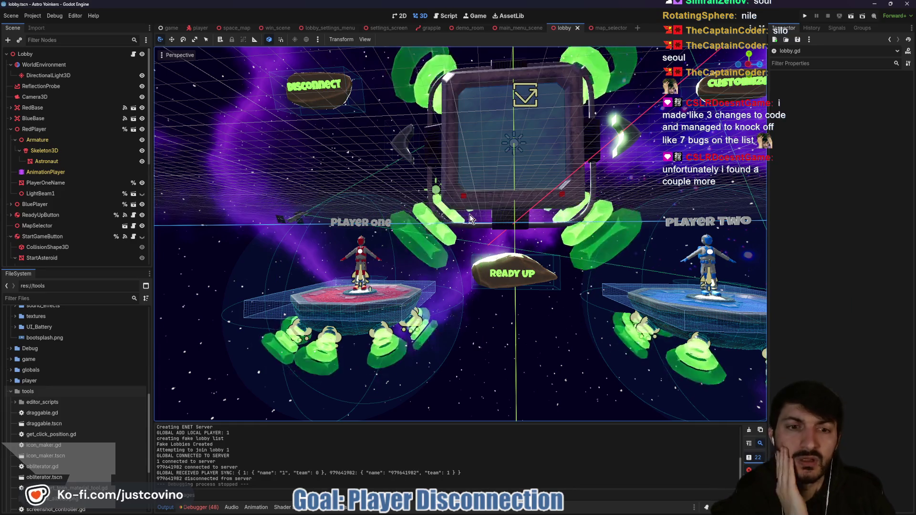
scroll(470, 218, "down", 3)
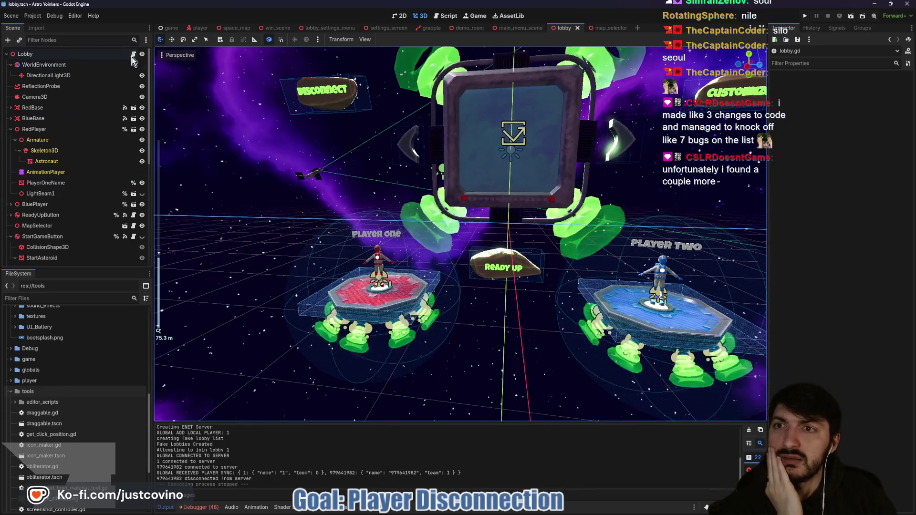
left_click(133, 55)
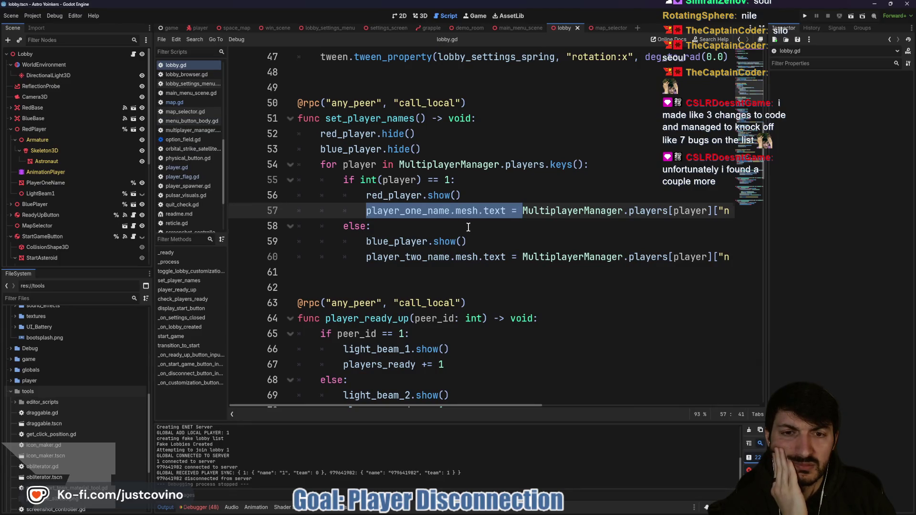
left_click(468, 227)
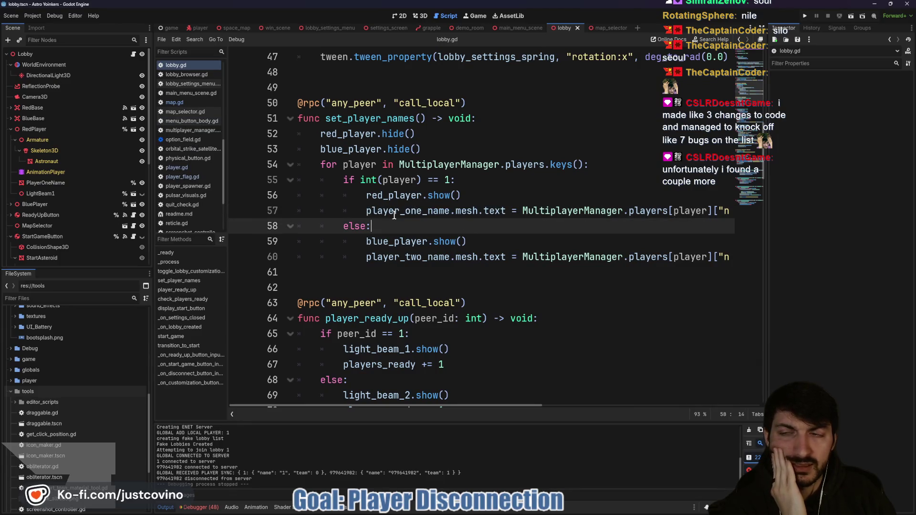
scroll(417, 221, "down", 6)
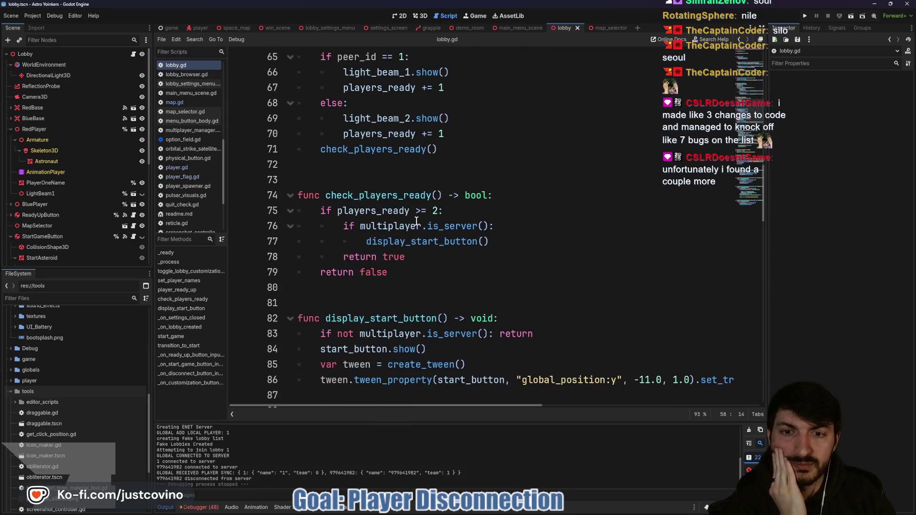
scroll(416, 221, "down", 1)
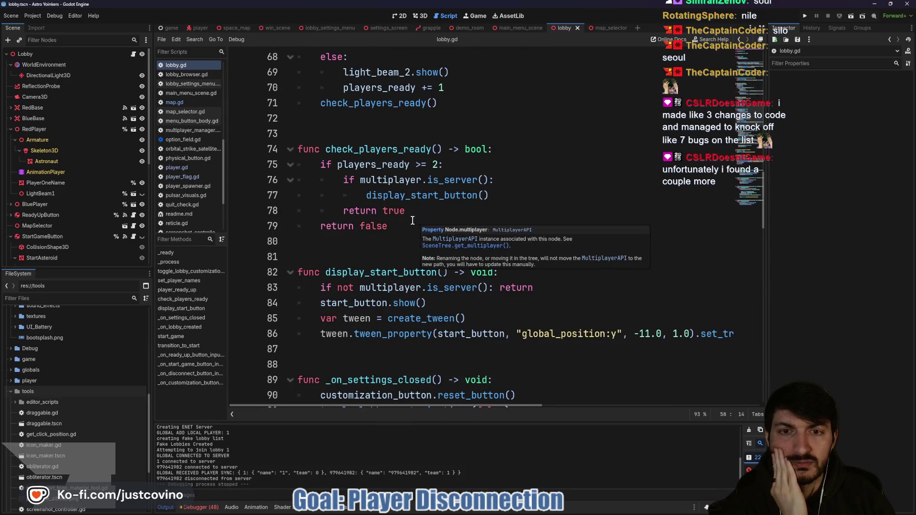
scroll(417, 221, "up", 8)
scroll(420, 241, "up", 9)
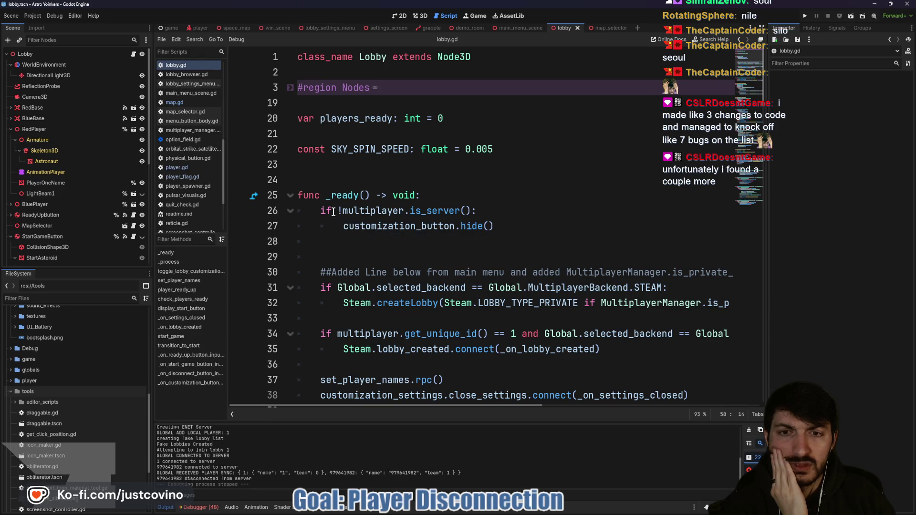
Select the customization_button.hide() line 27 in _ready and scroll through the code.
mouse_move(368, 210)
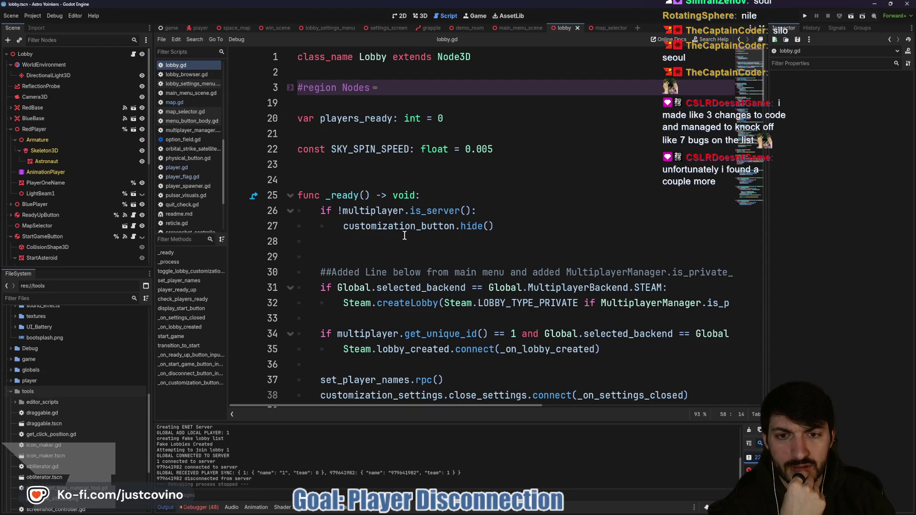
left_click(496, 226)
key("shift+Home")
scroll(516, 231, "down", 1)
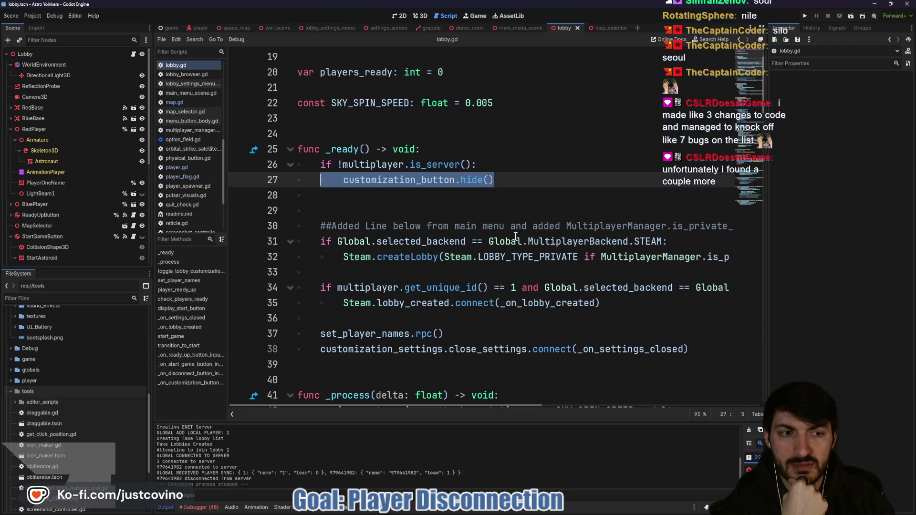
scroll(503, 240, "right", 5)
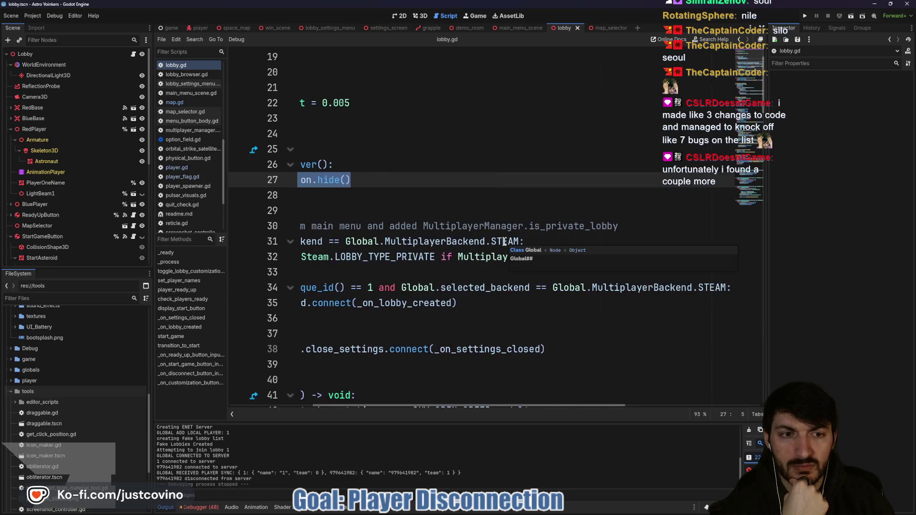
scroll(504, 240, "left", 5)
scroll(422, 214, "down", 1)
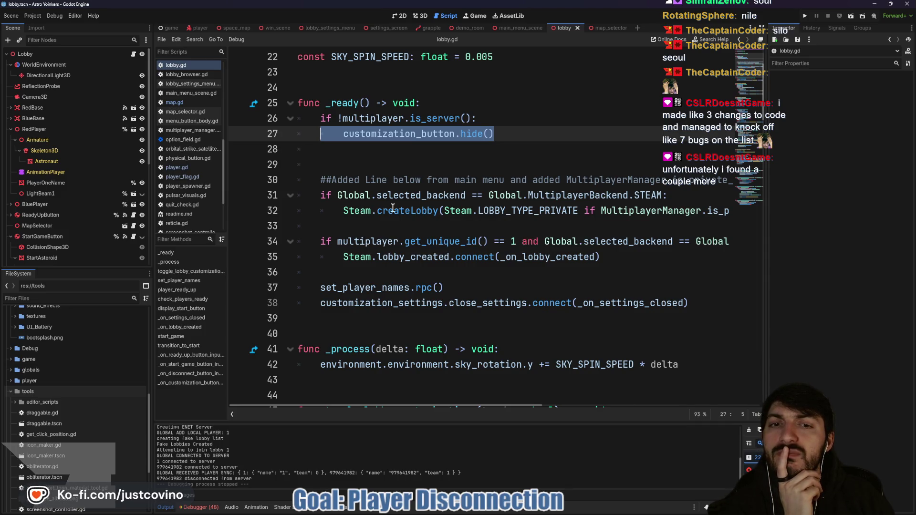
Inspect the Steam lobby creation, host check and lobby_created connection on lines 31–35, then switch to the browser.
mouse_move(341, 212)
left_mouse_down()
mouse_move(736, 213)
mouse_move(260, 205)
left_mouse_up()
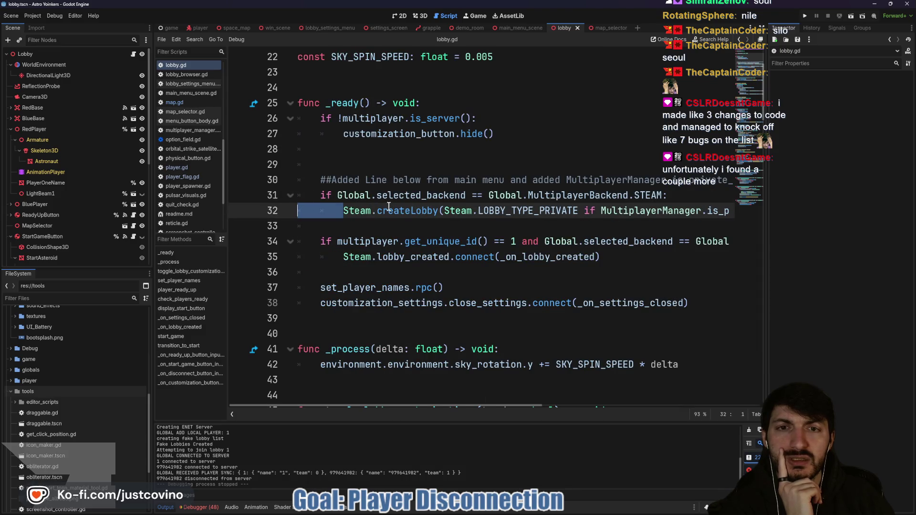
left_click_drag(512, 138, 294, 125)
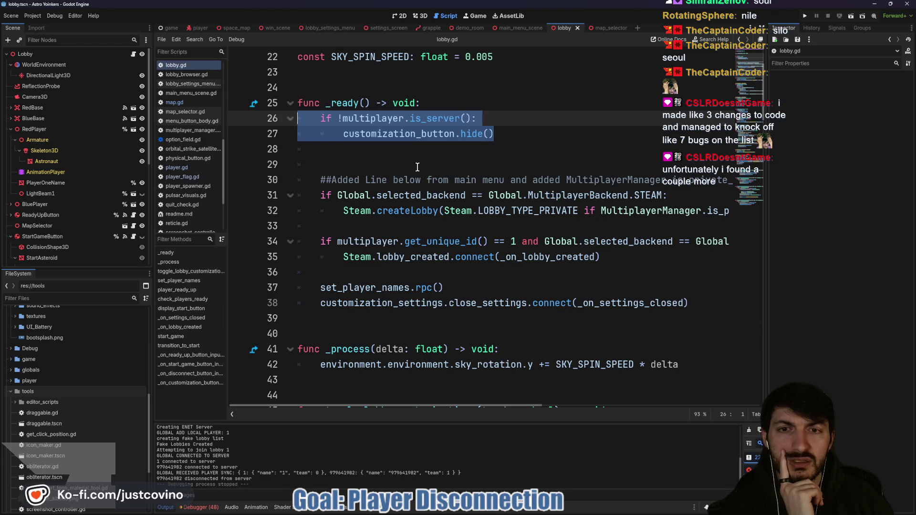
mouse_move(320, 195)
left_mouse_down()
mouse_move(582, 229)
mouse_move(548, 210)
mouse_move(652, 213)
left_mouse_up()
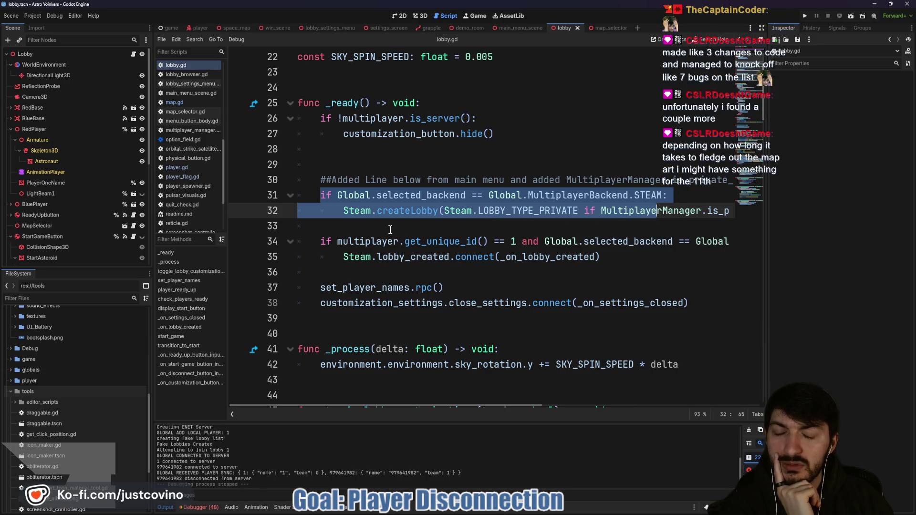
double_click(431, 243)
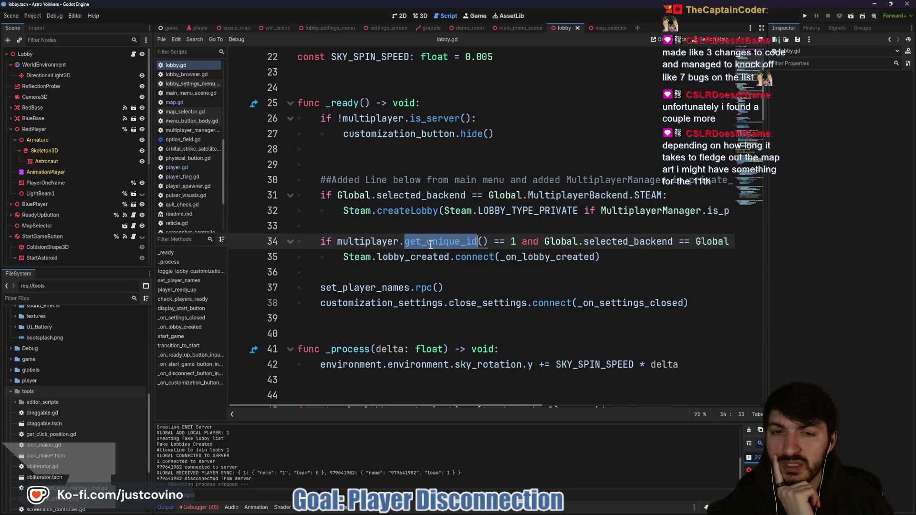
left_click_drag(519, 243, 485, 241)
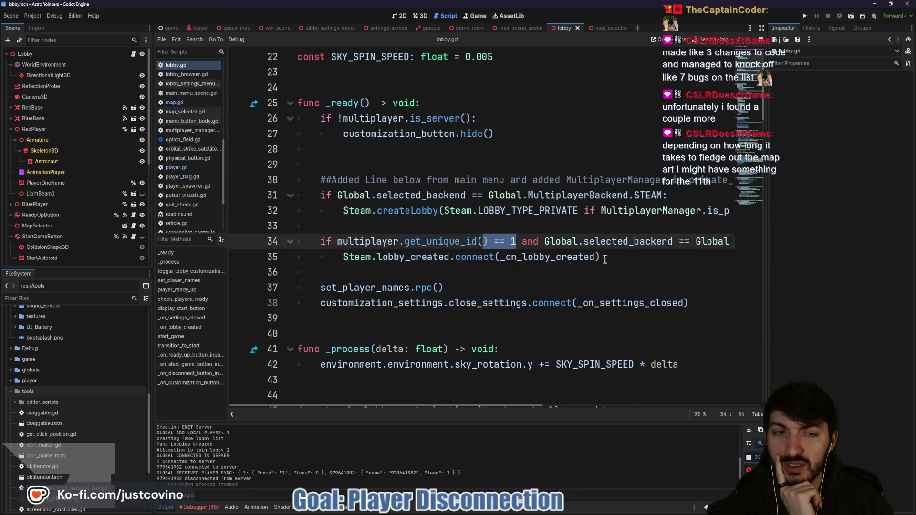
left_click_drag(602, 258, 387, 257)
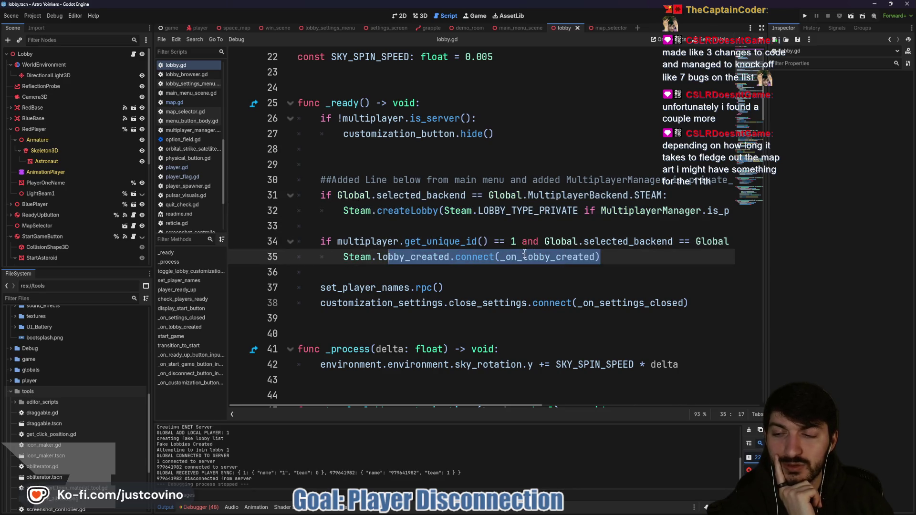
left_click(382, 164)
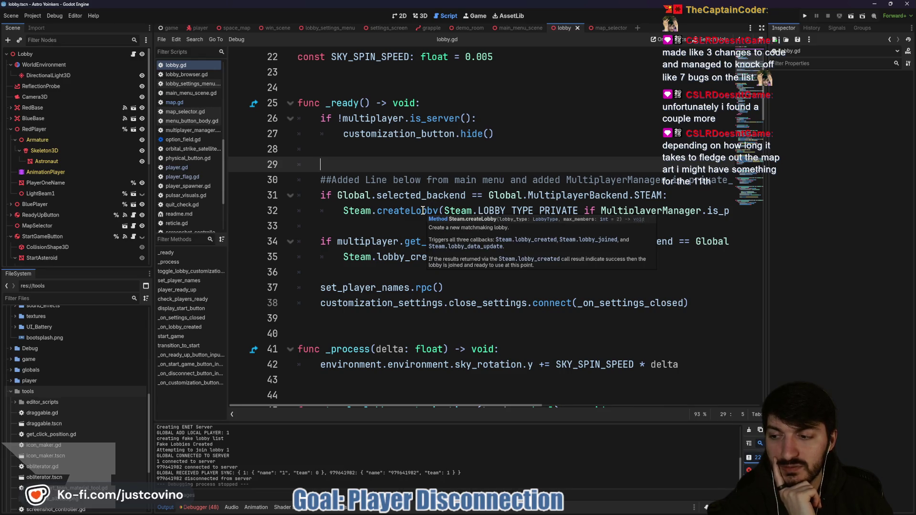
mouse_move(394, 213)
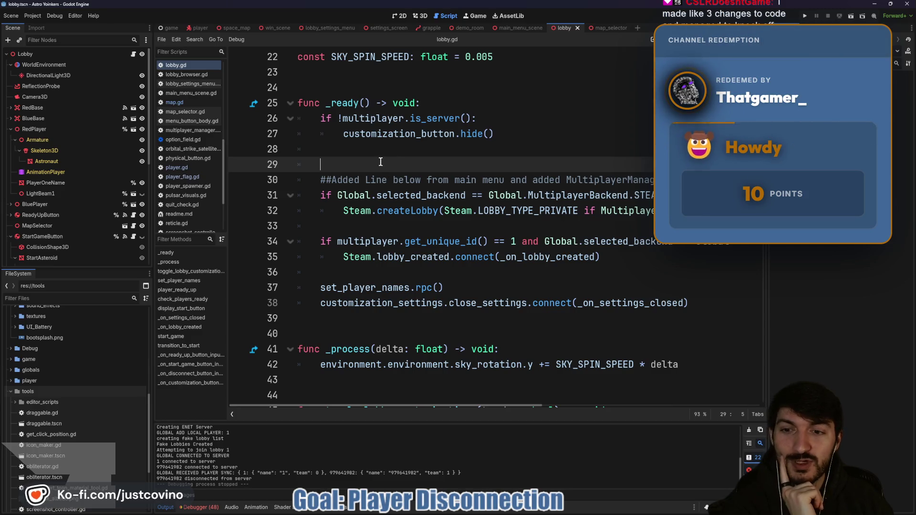
left_click(496, 511)
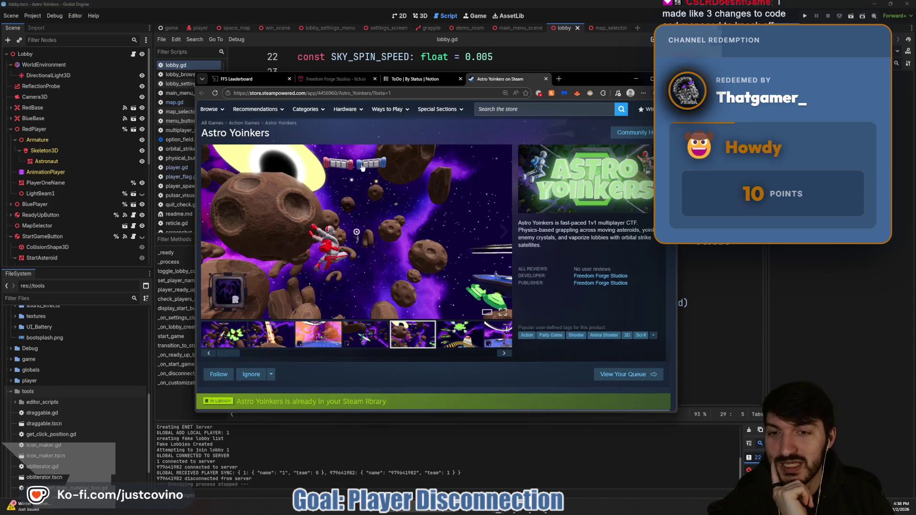
Reload the FFS Leaderboard page to update points, then return to Godot.
left_click(261, 79)
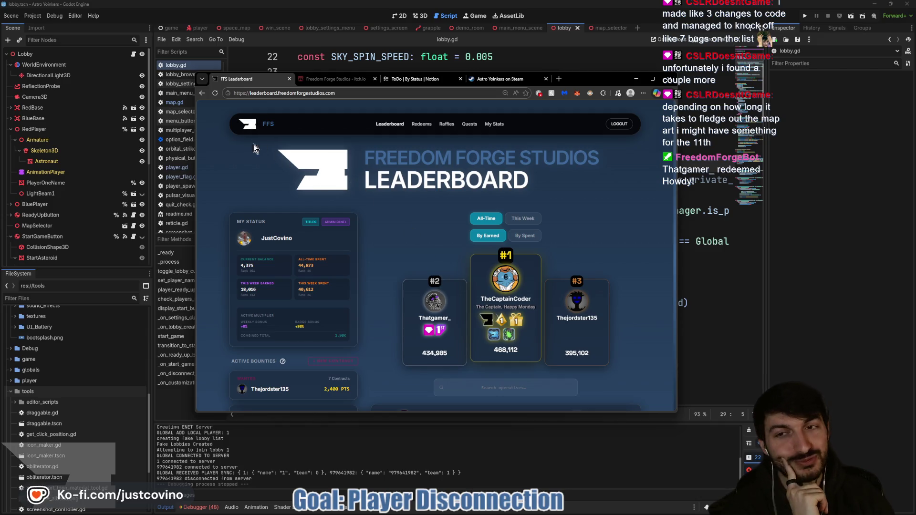
left_click(214, 94)
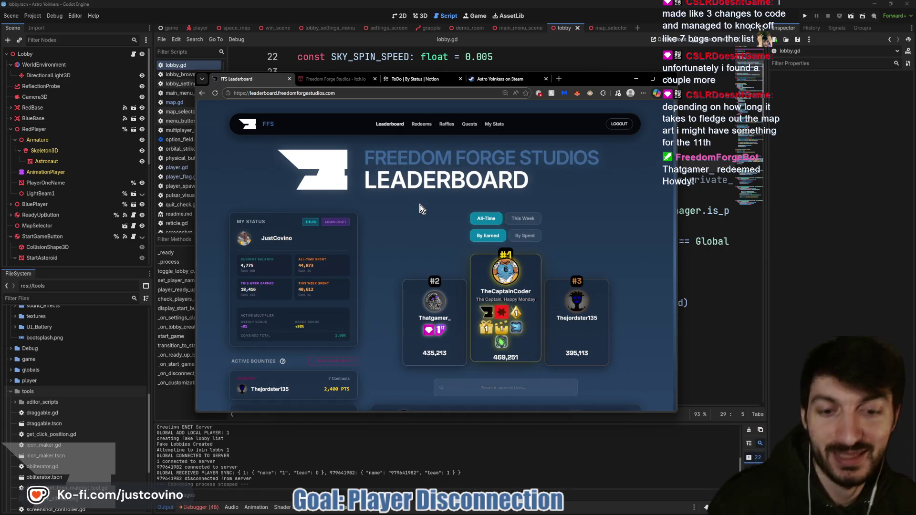
left_click(733, 243)
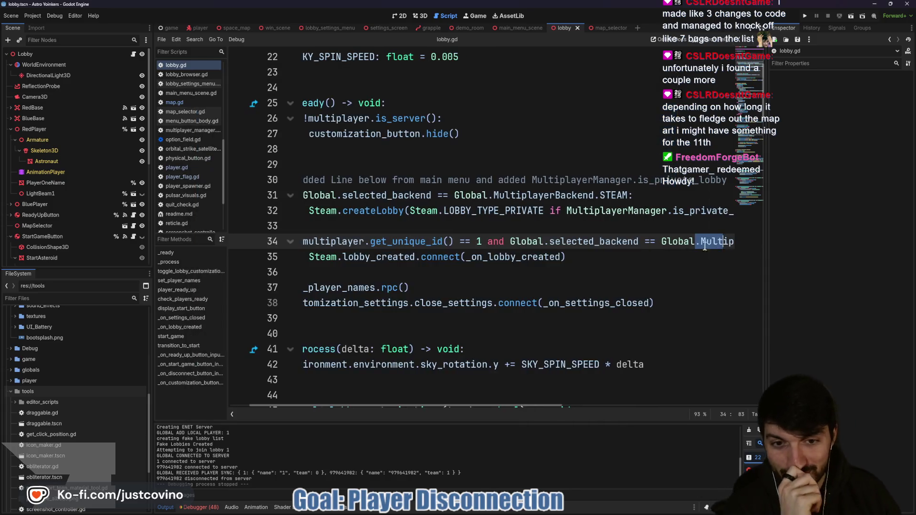
scroll(506, 275, "left", 2)
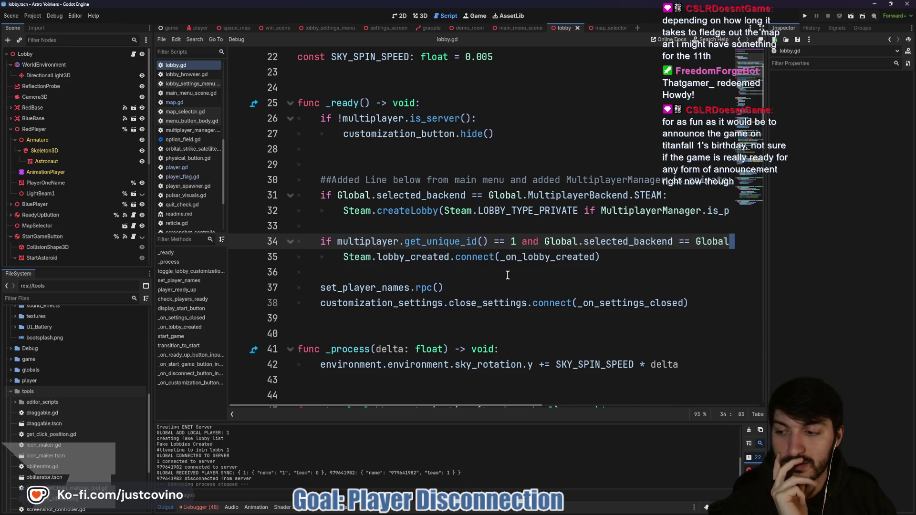
left_click(487, 270)
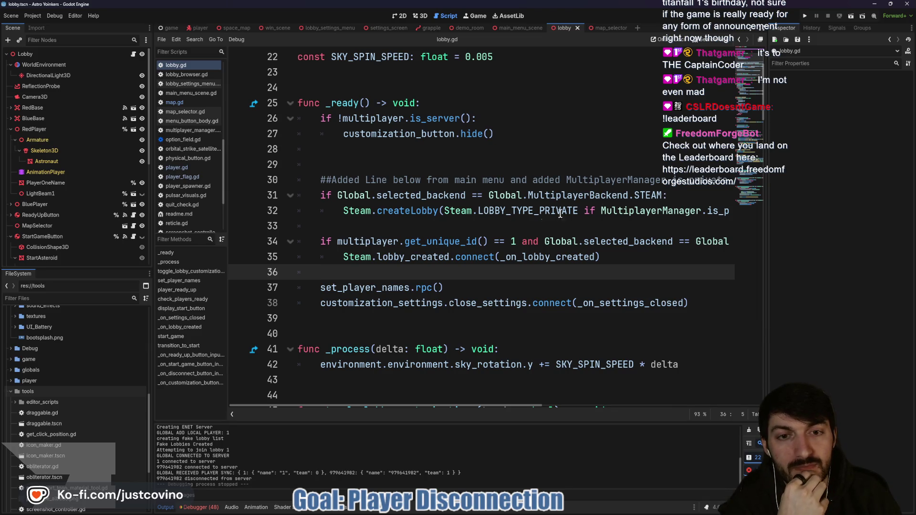
Select the Steam lobby creation lines 31–32 in lobby.gd, then bring up the leaderboard browser.
left_click(393, 213)
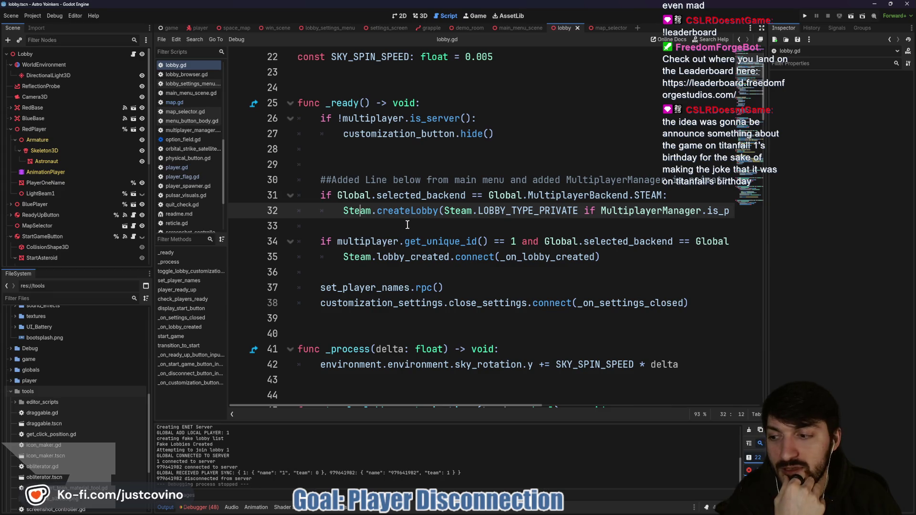
left_click_drag(390, 229, 297, 197)
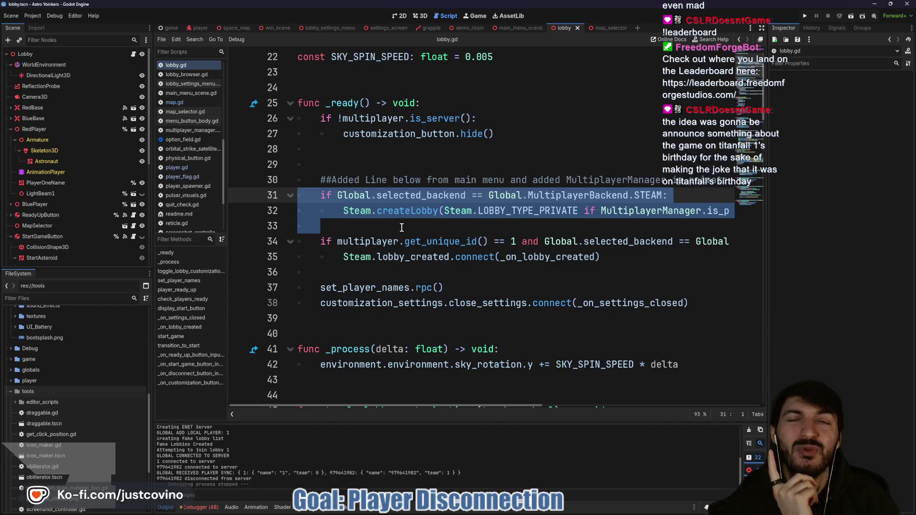
left_click(402, 228)
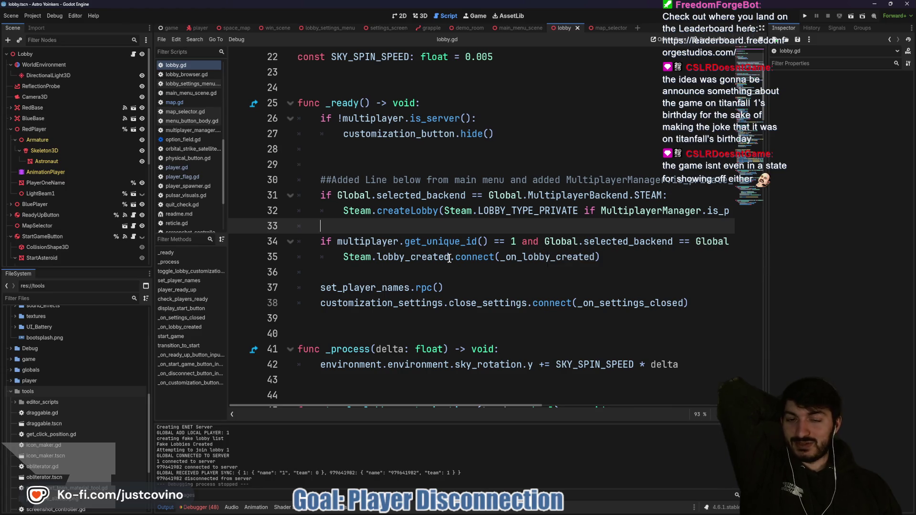
left_click(448, 272)
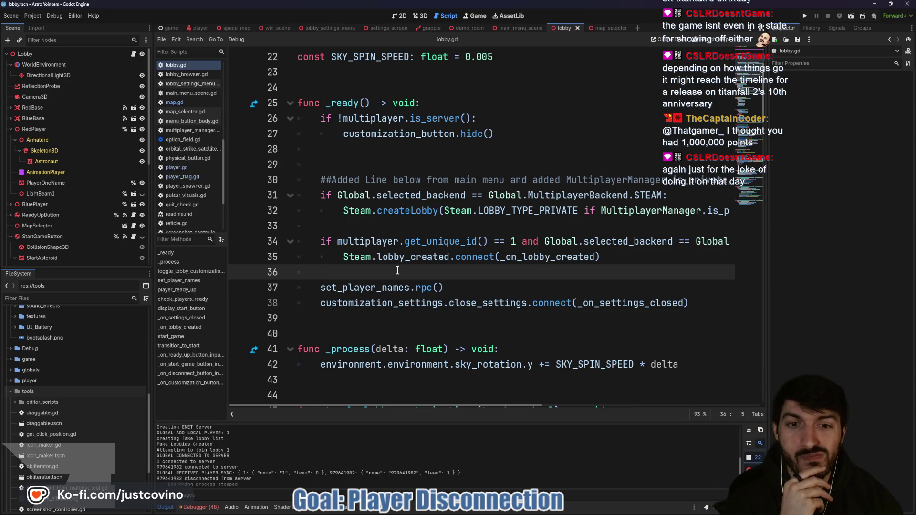
left_click(498, 512)
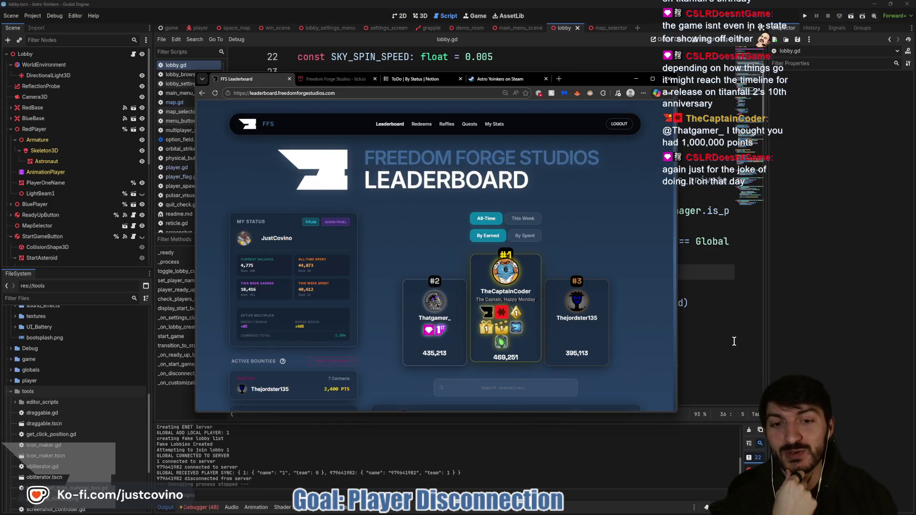
Switch back to Godot and place the caret on blank line 36 of lobby.gd.
left_click(733, 341)
left_click(435, 274)
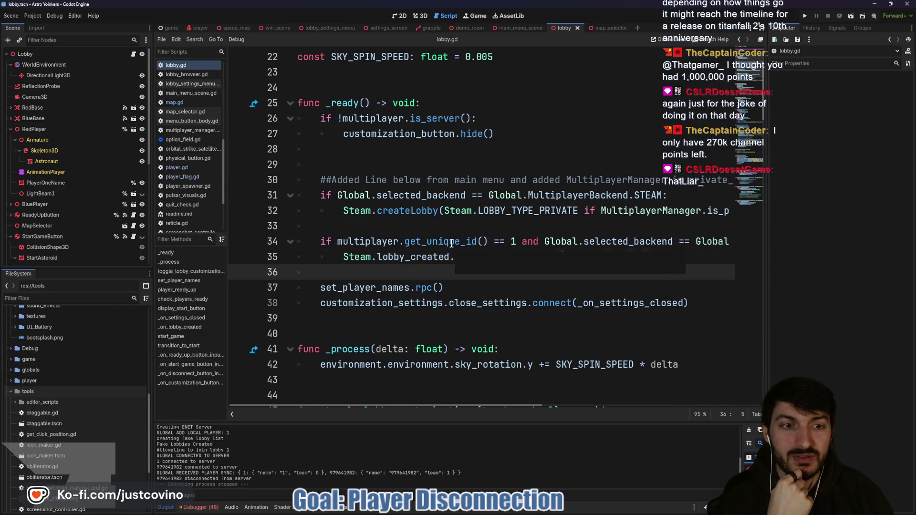
left_click(390, 257)
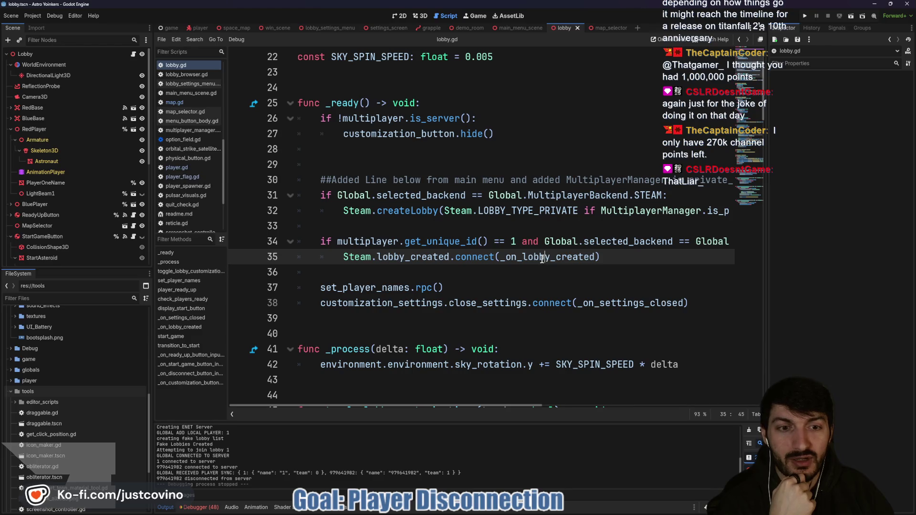
double_click(545, 257)
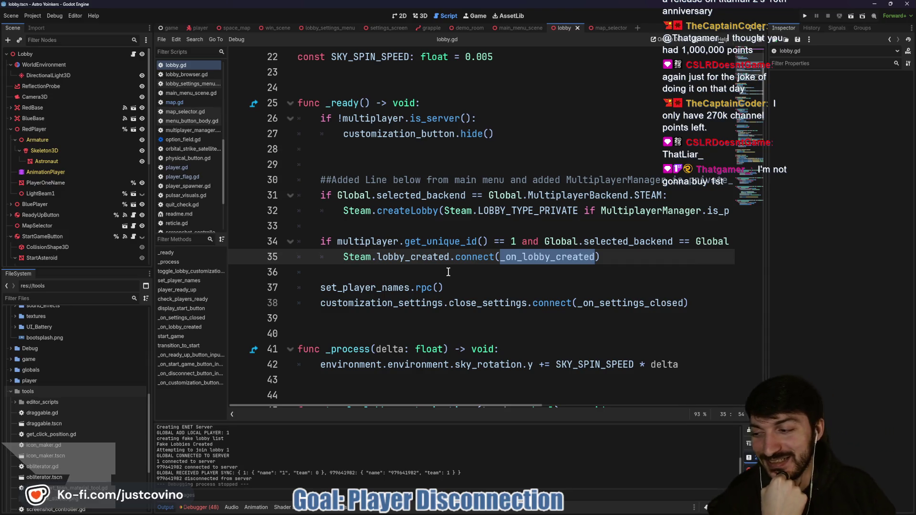
left_click(405, 275)
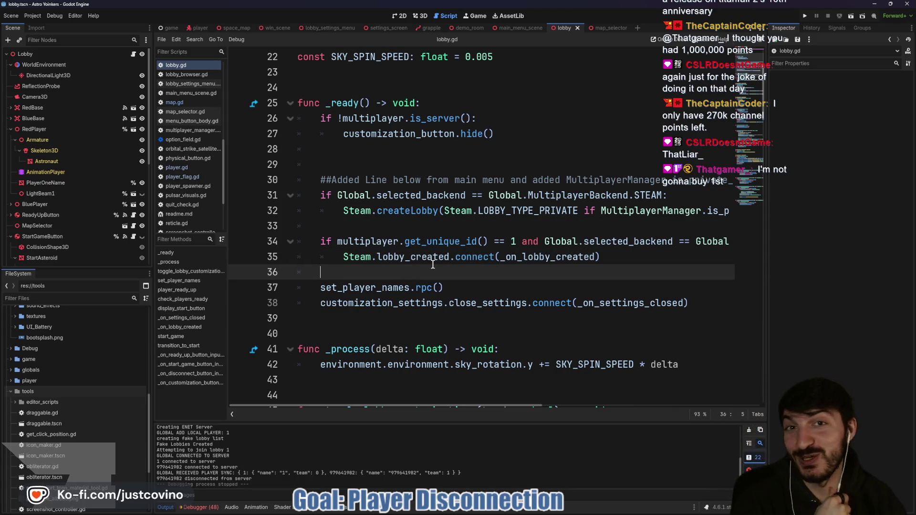
mouse_move(431, 264)
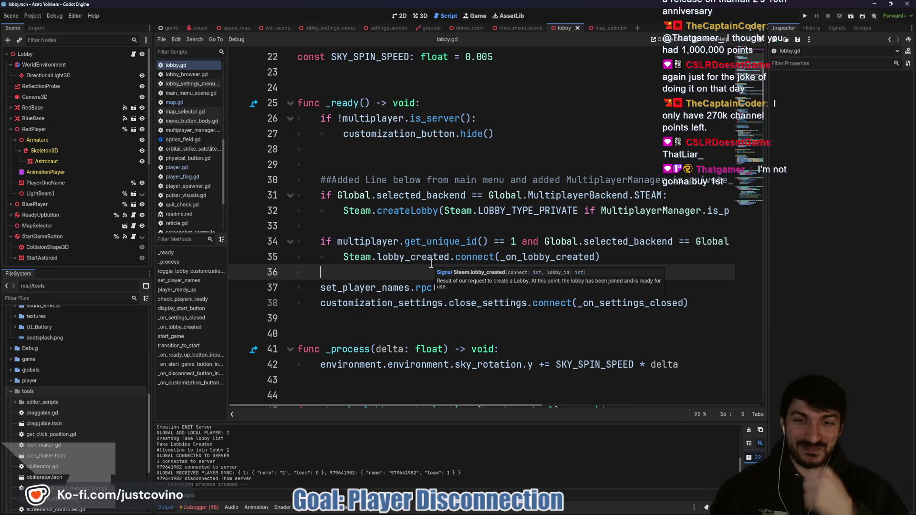
key("Up")
key("Up")
key("Up")
key("Down")
key("Down")
key("Down")
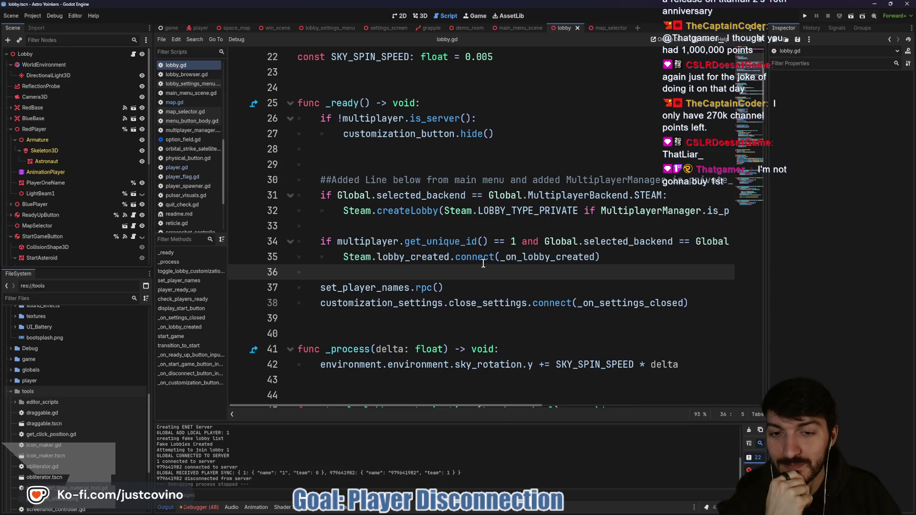
scroll(477, 262, "down", 2)
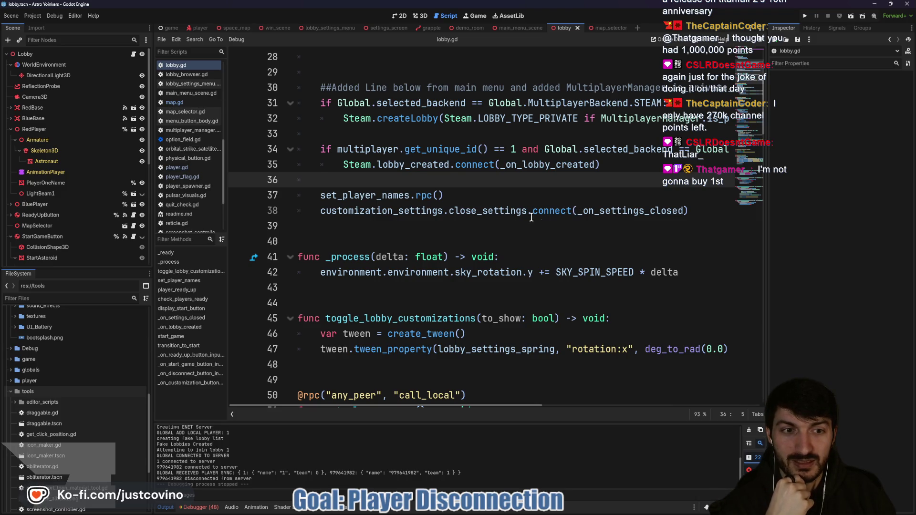
Review the red_player and blue_player hide lines and host check, then switch to the Lobby 3D view.
scroll(420, 236, "down", 3)
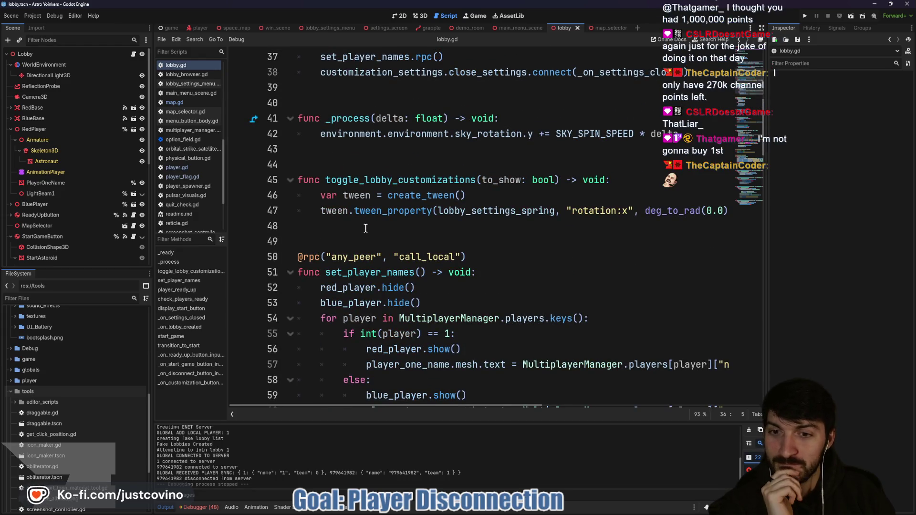
scroll(365, 228, "down", 2)
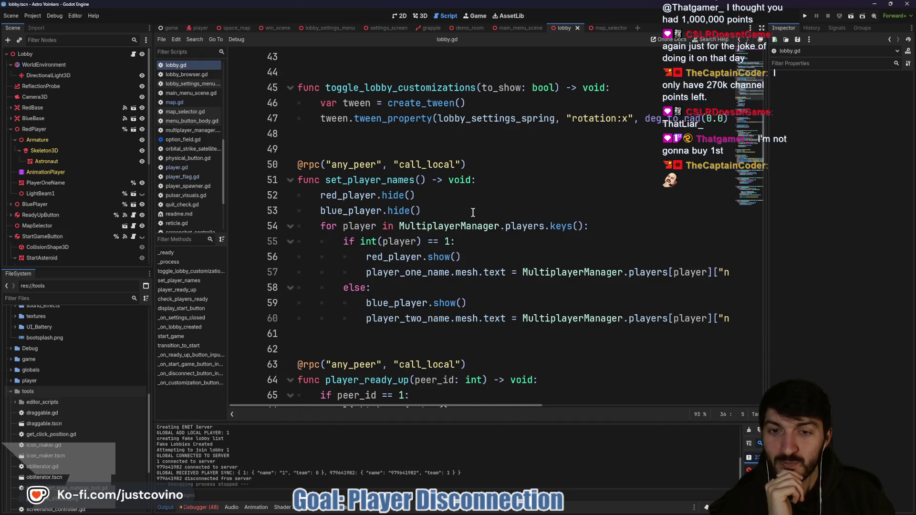
left_click(471, 211)
left_click(456, 193)
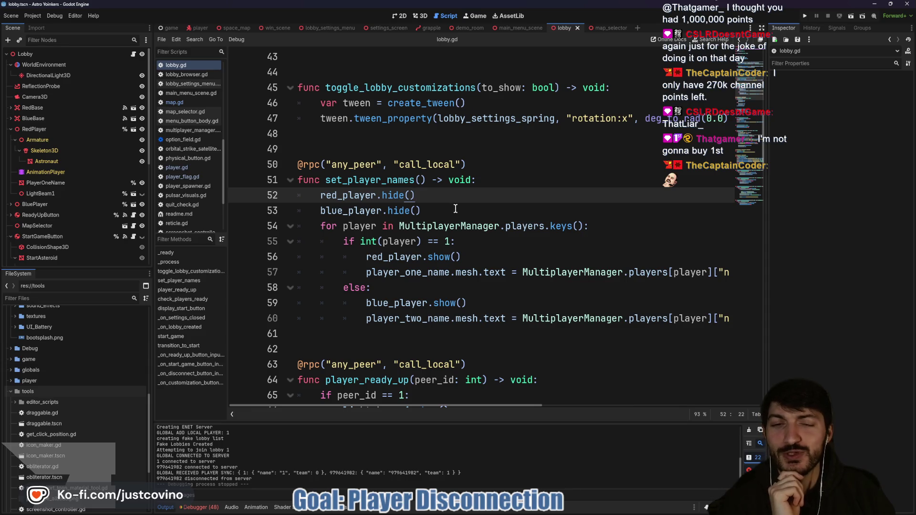
left_click(455, 208)
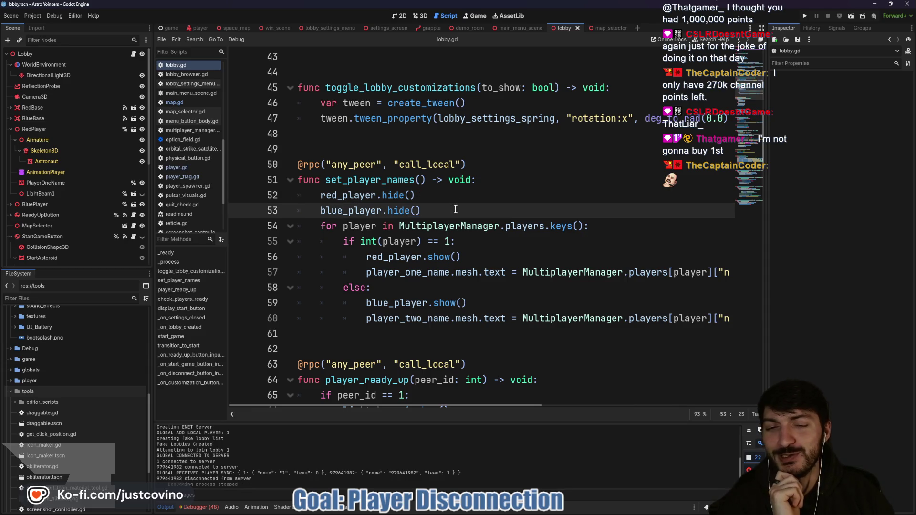
left_click(489, 241)
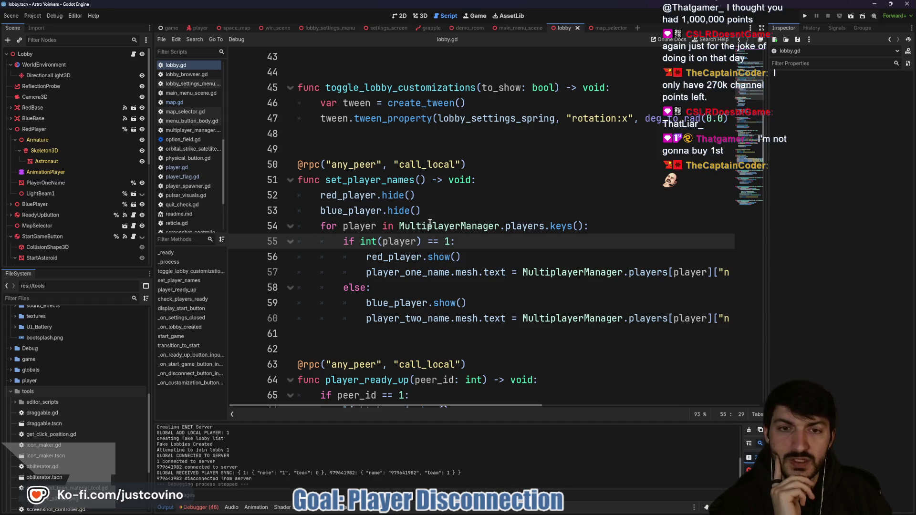
left_click(420, 15)
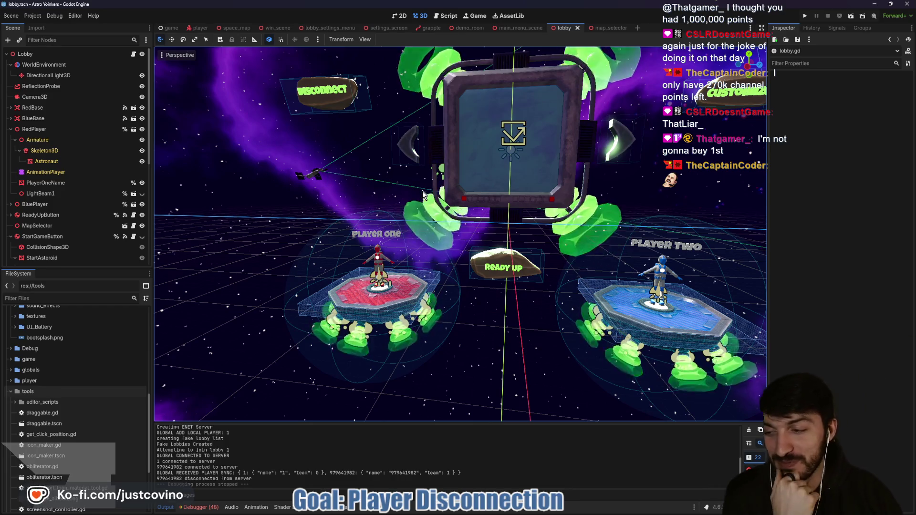
Bring the FFS Leaderboard browser window in front of the Lobby scene.
left_click(484, 511)
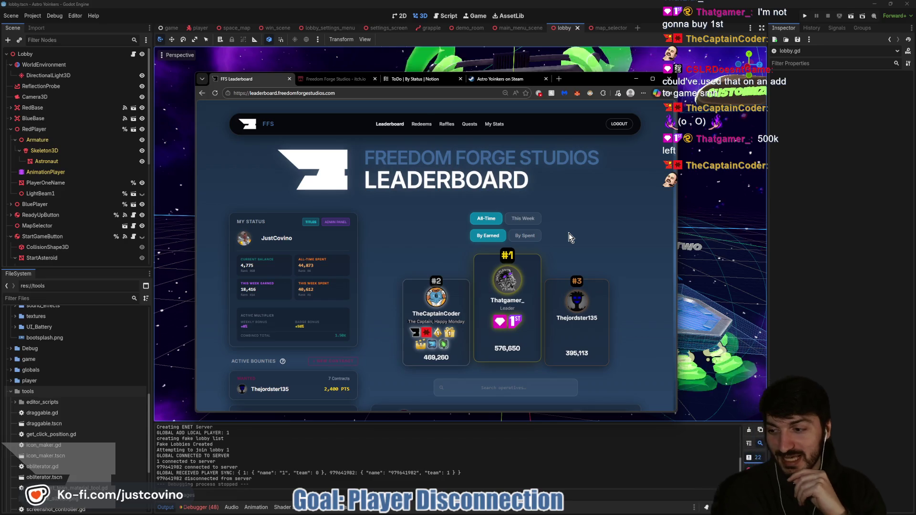
Browse the channel Redeems cards up to Add to Game, clearing the stray text selection.
left_click(446, 126)
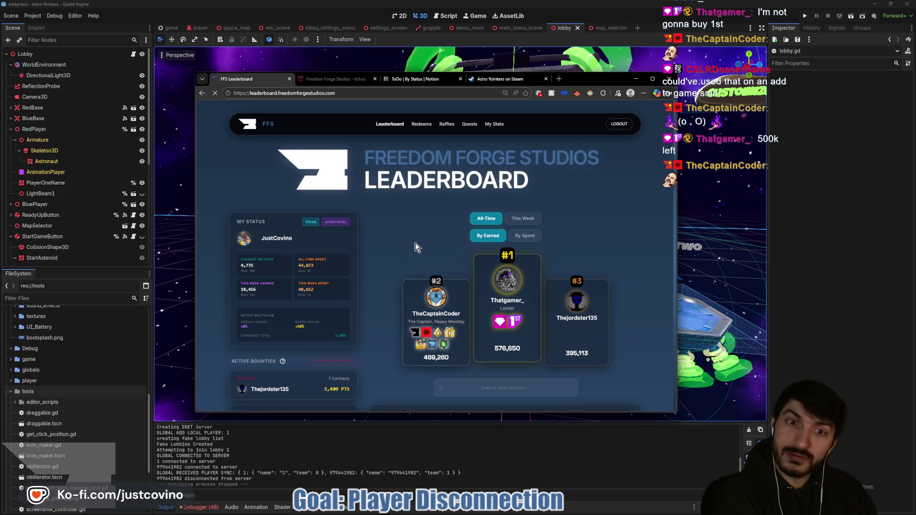
scroll(476, 285, "down", 5)
scroll(476, 292, "down", 5)
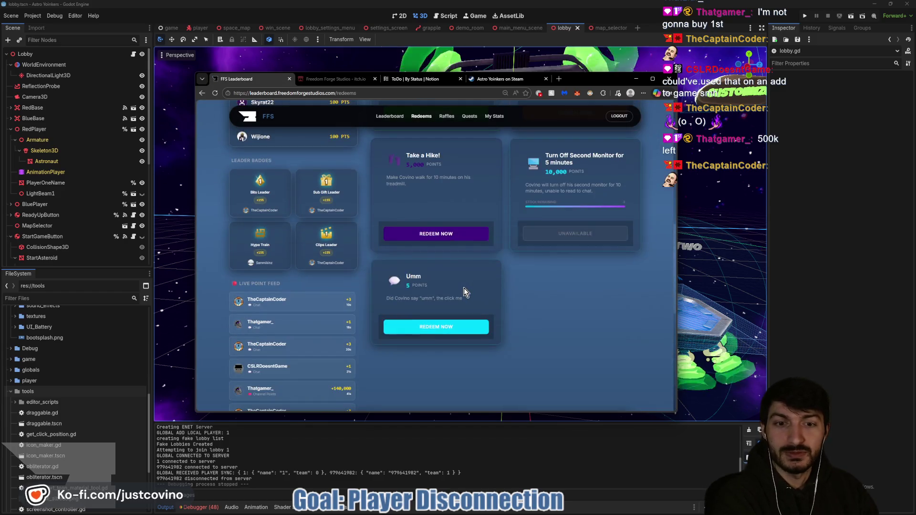
scroll(451, 292, "up", 3)
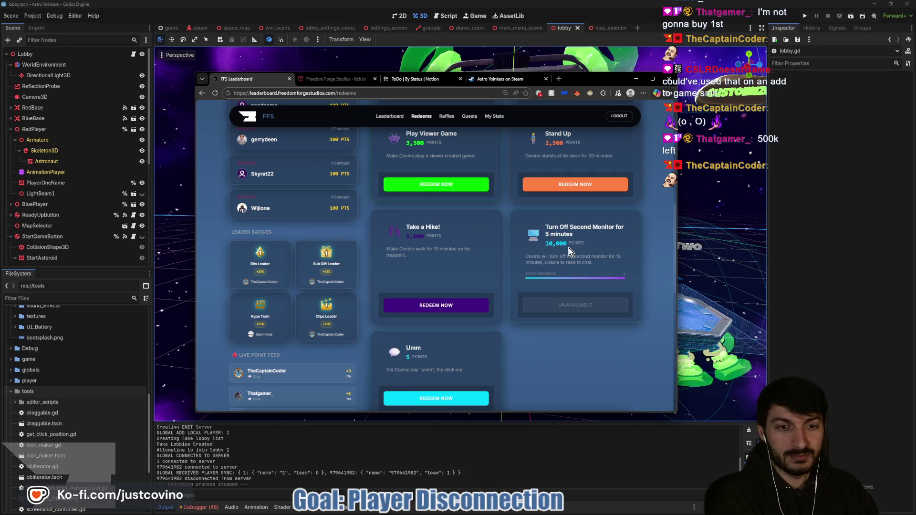
scroll(591, 280, "up", 3)
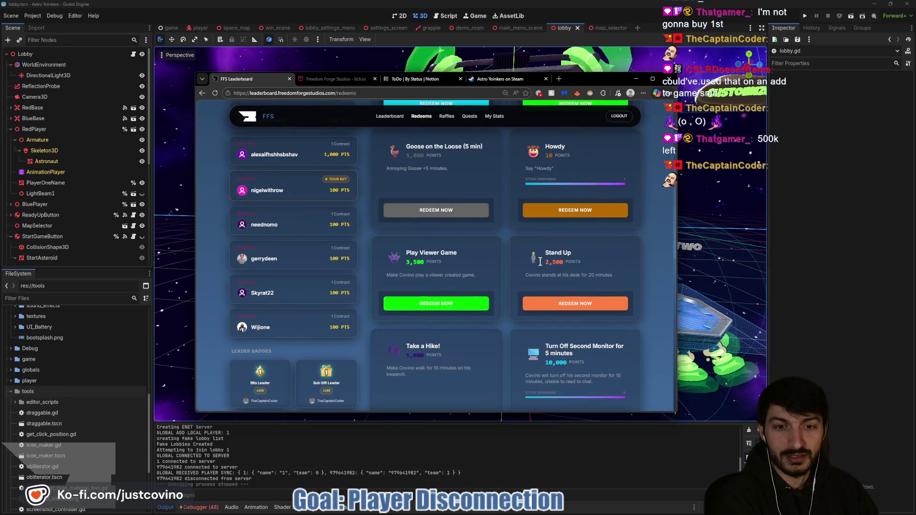
scroll(444, 299, "up", 1)
scroll(486, 318, "up", 5)
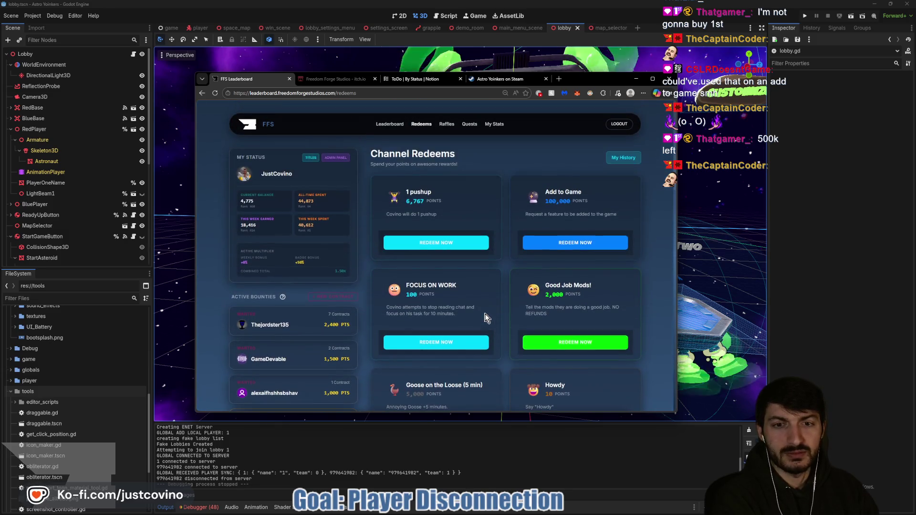
left_click(592, 213)
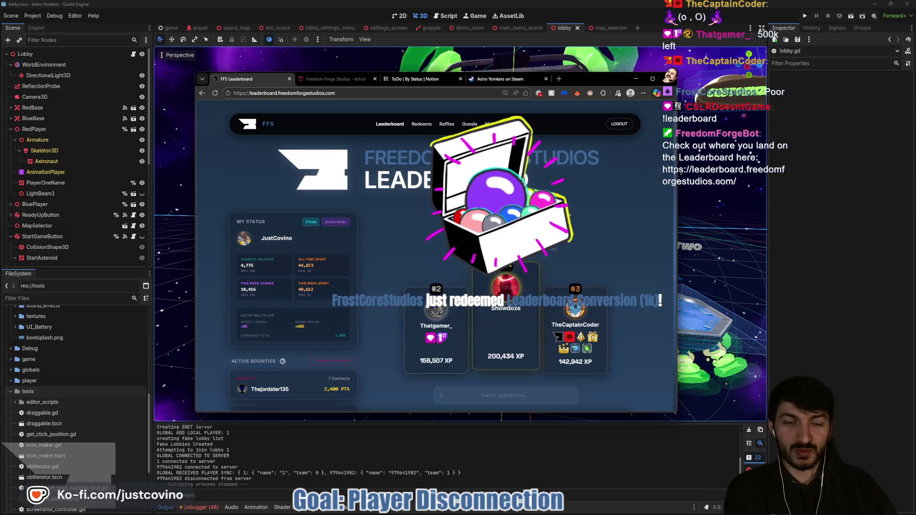
Scroll through this week's leaderboard rankings.
scroll(572, 206, "down", 2)
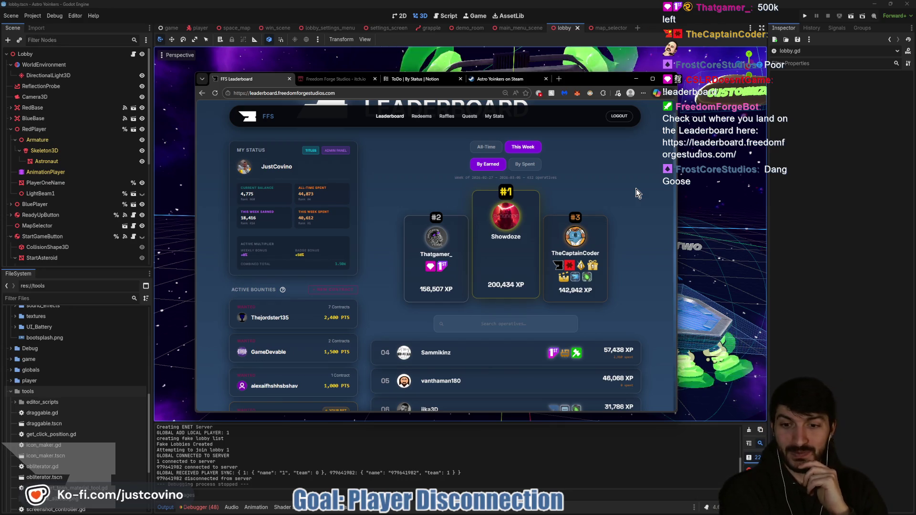
scroll(395, 253, "down", 6)
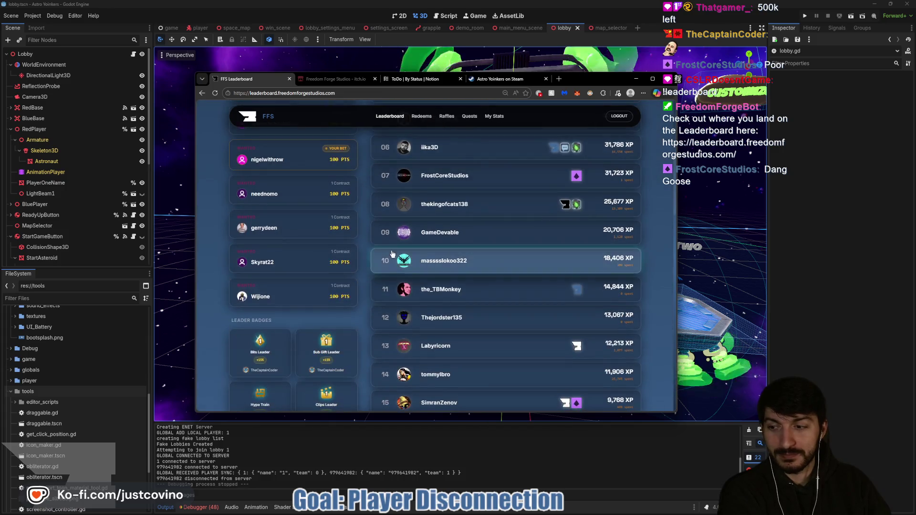
scroll(381, 243, "down", 3)
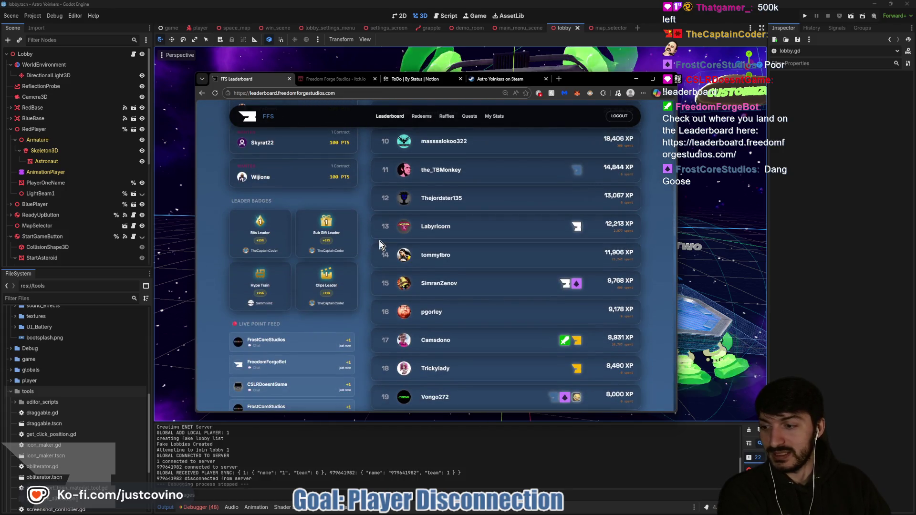
scroll(380, 242, "down", 4)
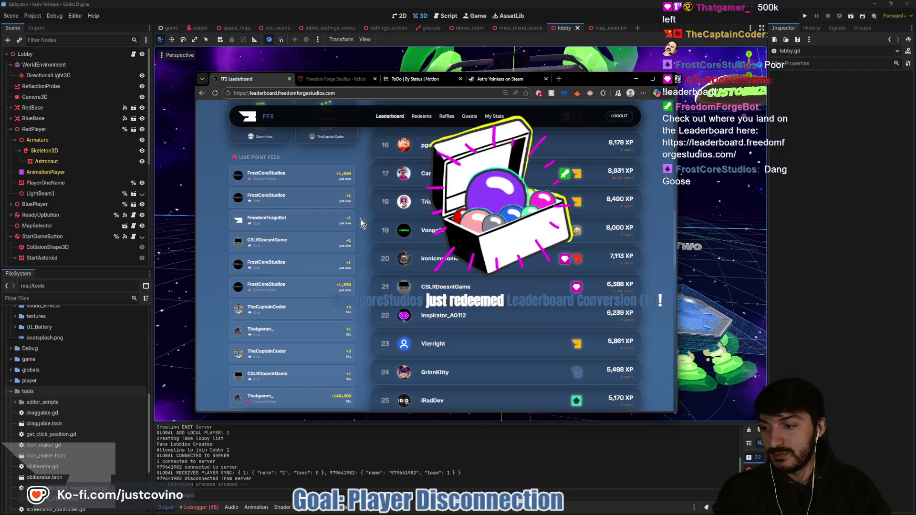
scroll(362, 223, "down", 2)
scroll(361, 223, "up", 2)
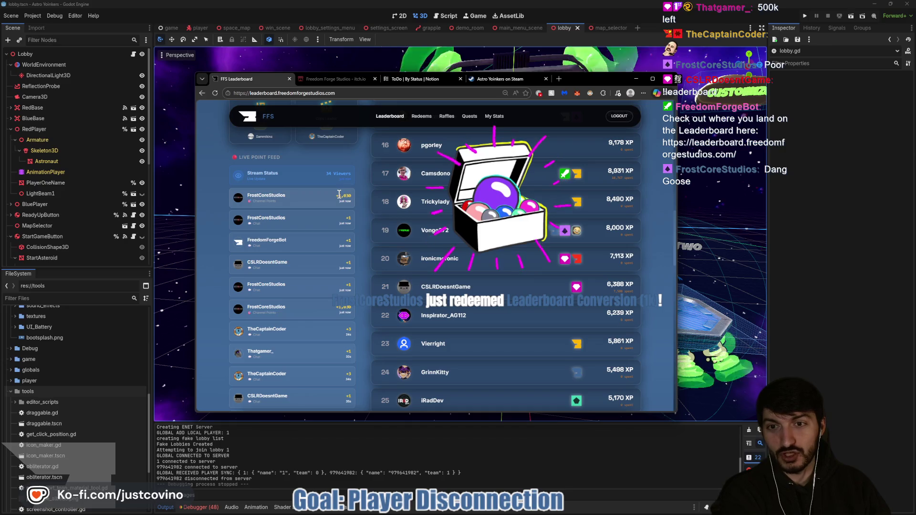
scroll(338, 195, "down", 7)
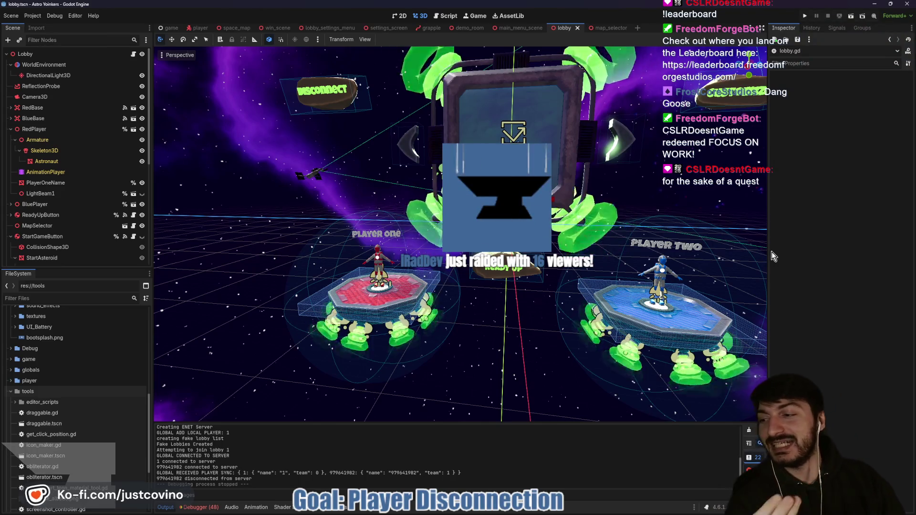
Orbit and tilt the 3D view down over the lobby, then zoom out to show both platforms and signs.
left_click_drag(549, 271, 524, 275)
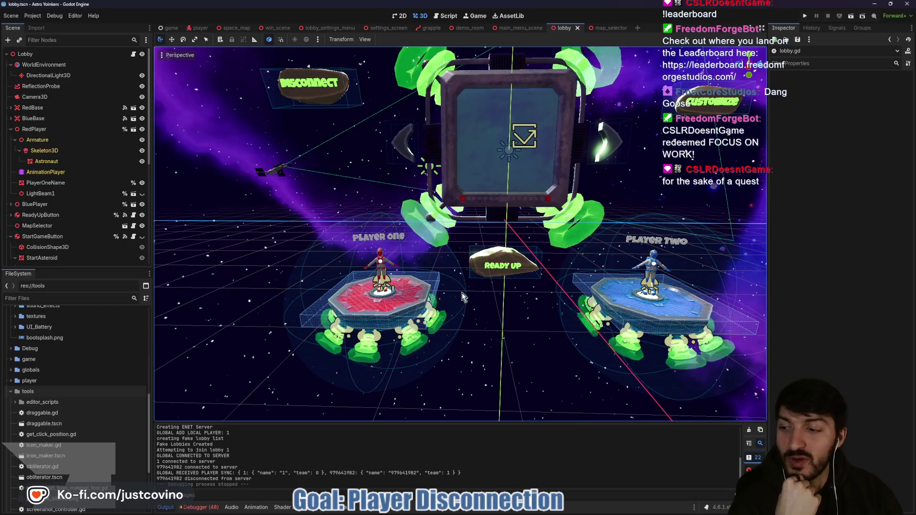
mouse_move(455, 286)
left_mouse_down()
mouse_move(370, 199)
mouse_move(381, 201)
left_mouse_up()
scroll(381, 202, "down", 2)
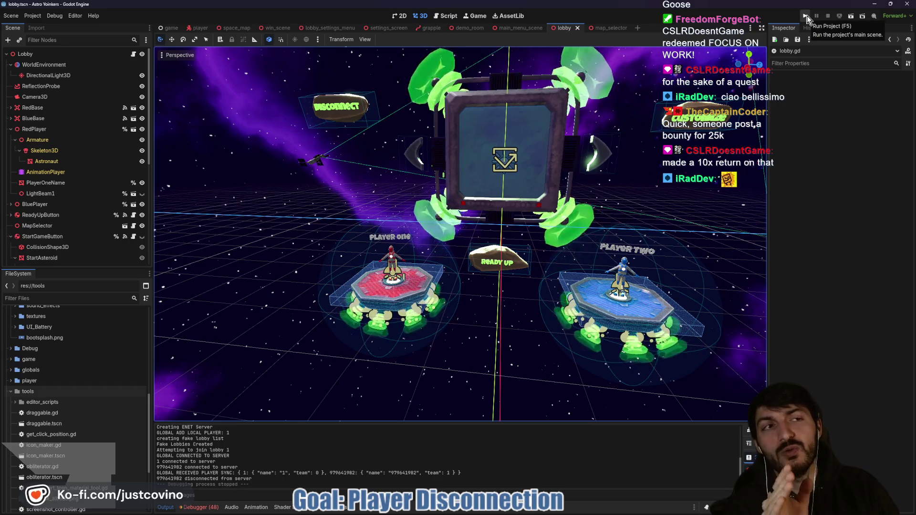
Run the project and line up the two Astro Yoinkers debug windows side by side.
left_click(806, 18)
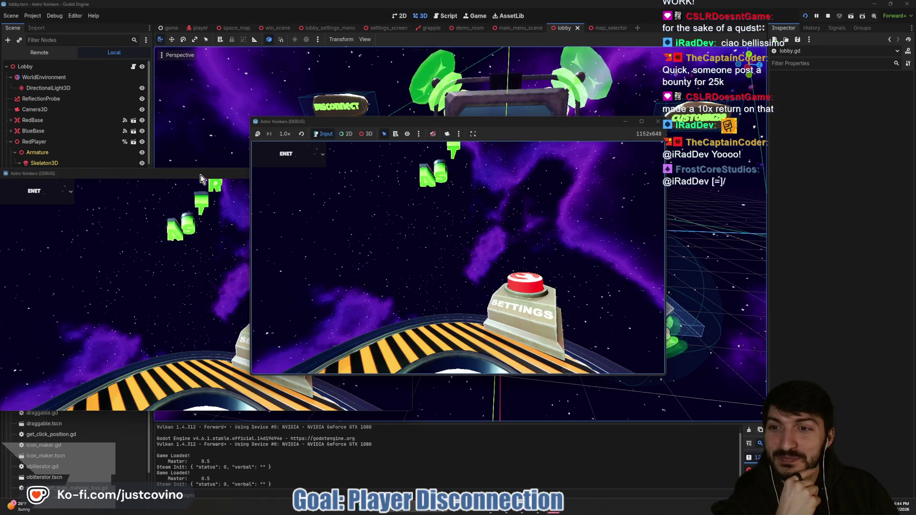
left_click_drag(200, 175, 637, 169)
left_click_drag(544, 121, 359, 128)
left_click_drag(603, 167, 649, 129)
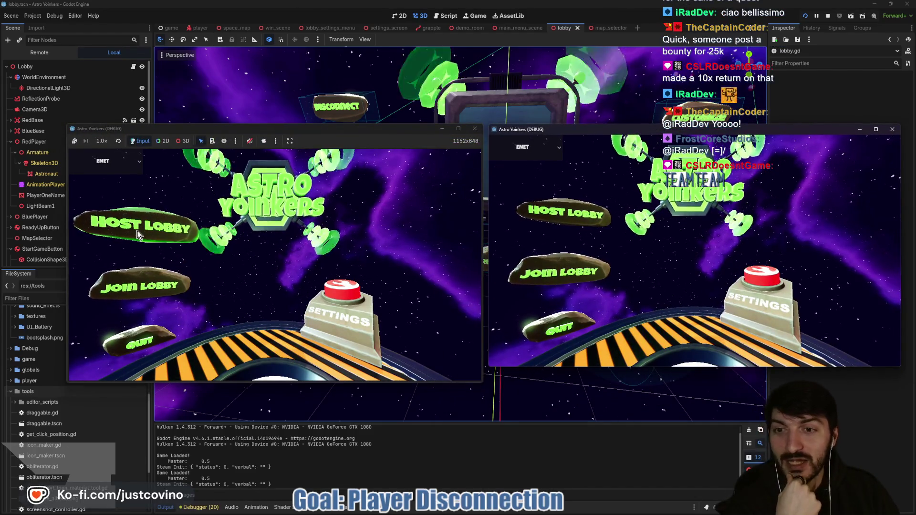
Host a private lobby in the left game, open the lobby list in the right, then bring up Steam.
left_click(138, 234)
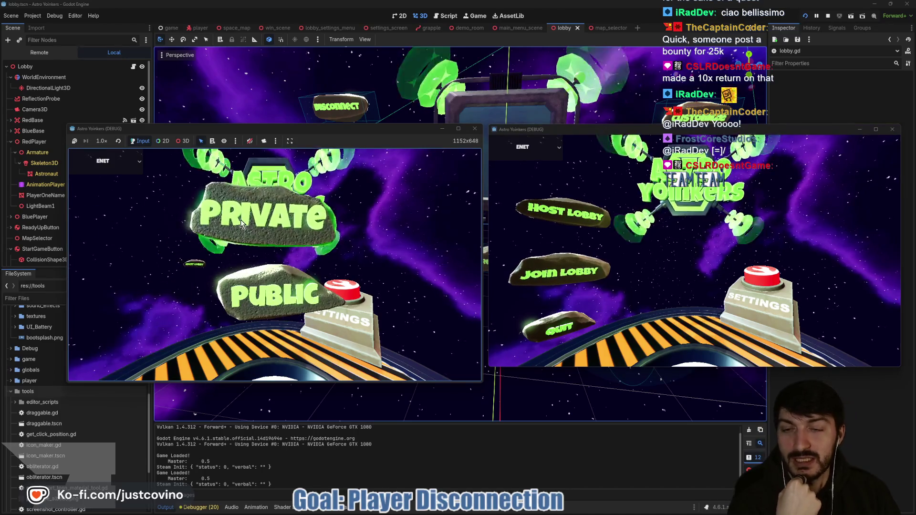
left_click(240, 220)
left_click(557, 275)
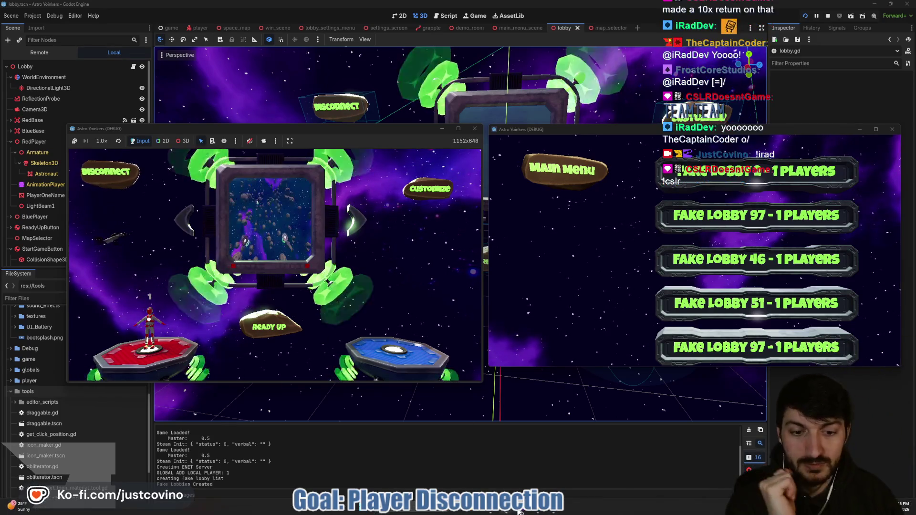
left_click(539, 510)
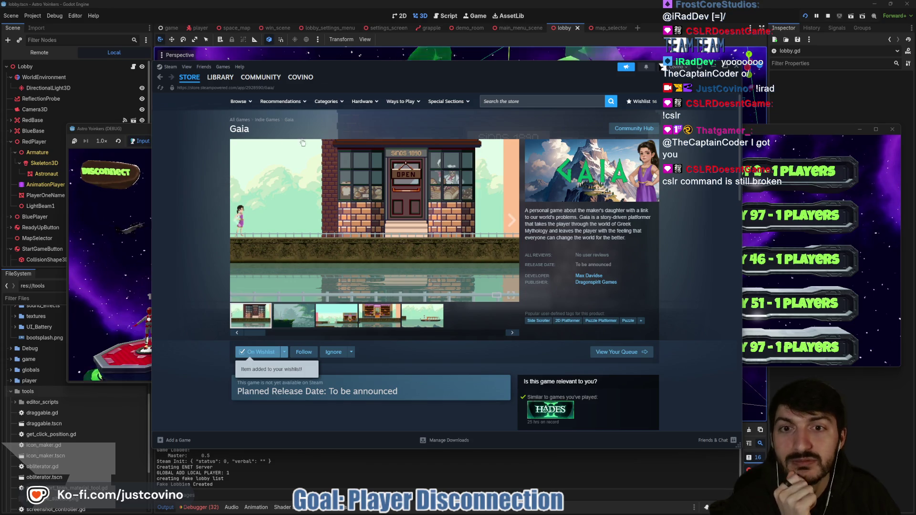
Search the store for 'few of us', replay the Operation Nightshade teaser, then close Steam.
left_click(215, 79)
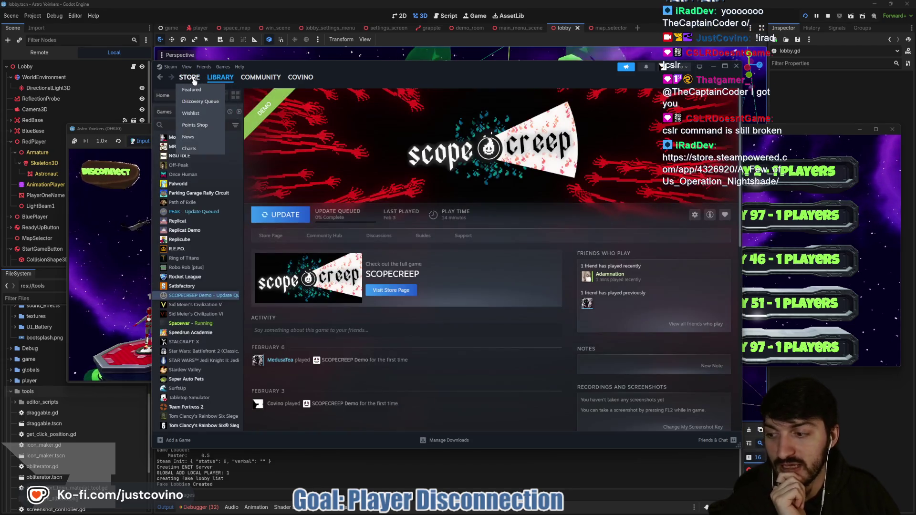
left_click(189, 78)
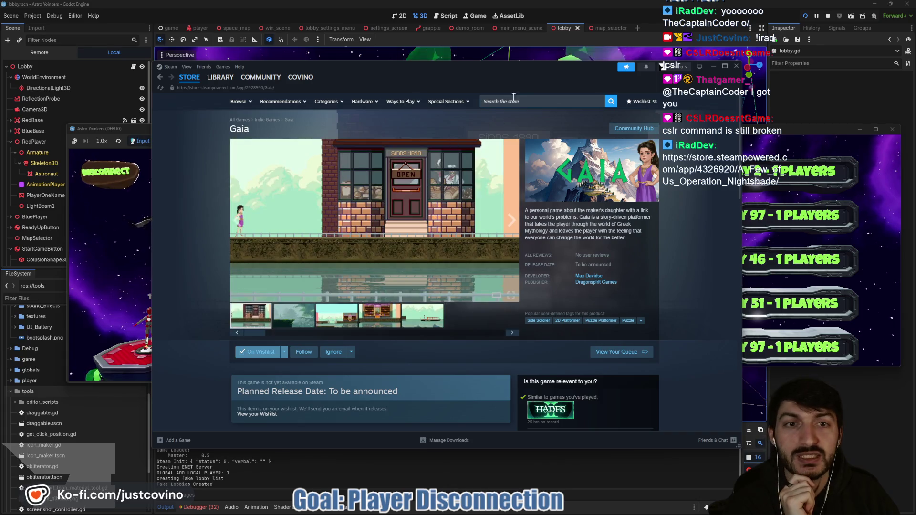
left_click(522, 102)
type("a")
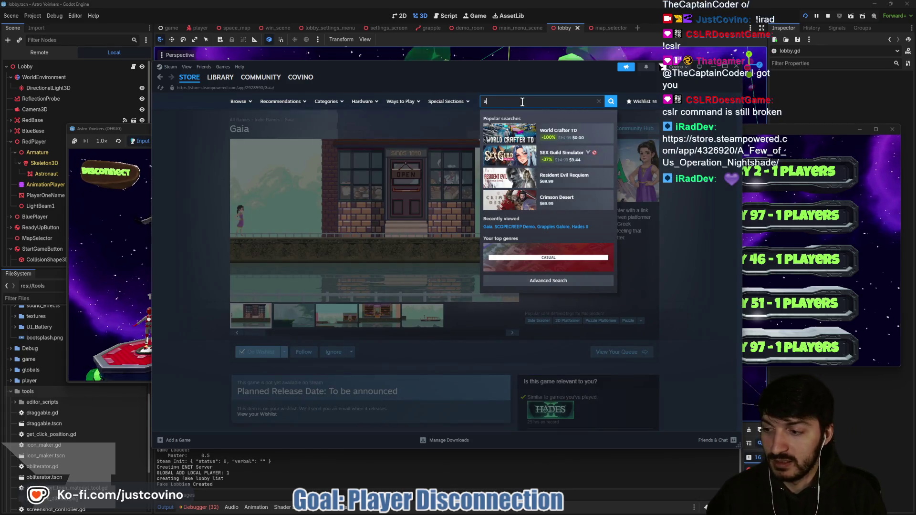
type(" few of us")
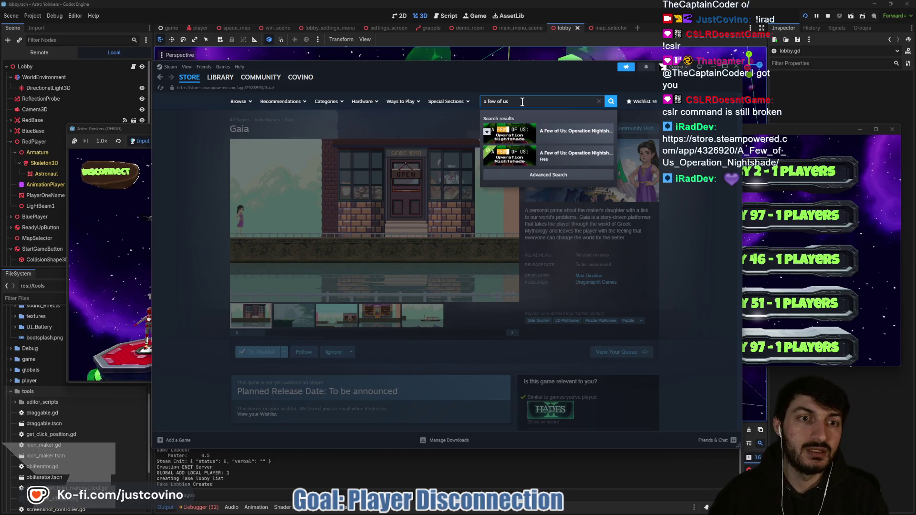
left_click(550, 130)
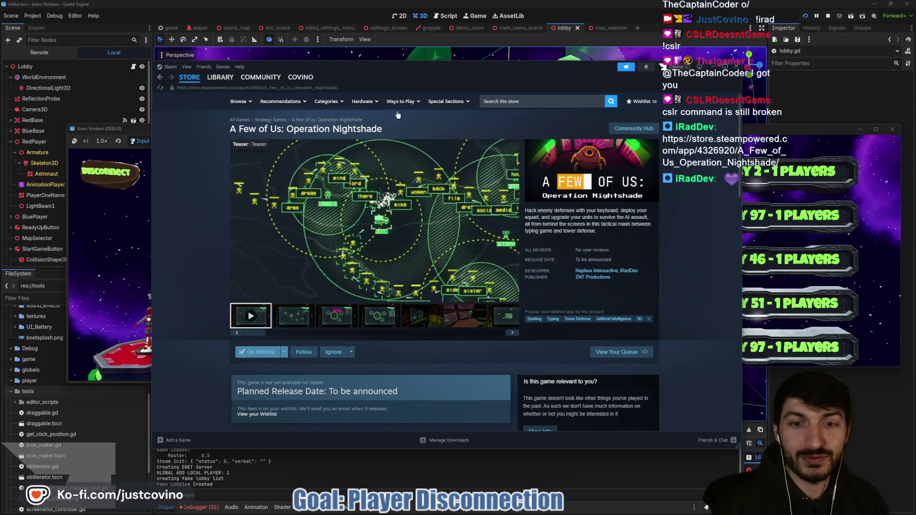
left_click(254, 283)
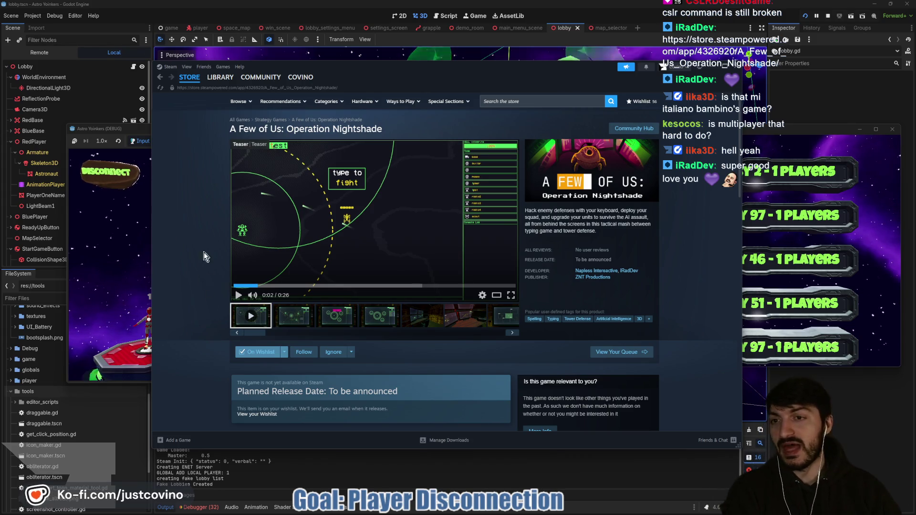
left_click(712, 70)
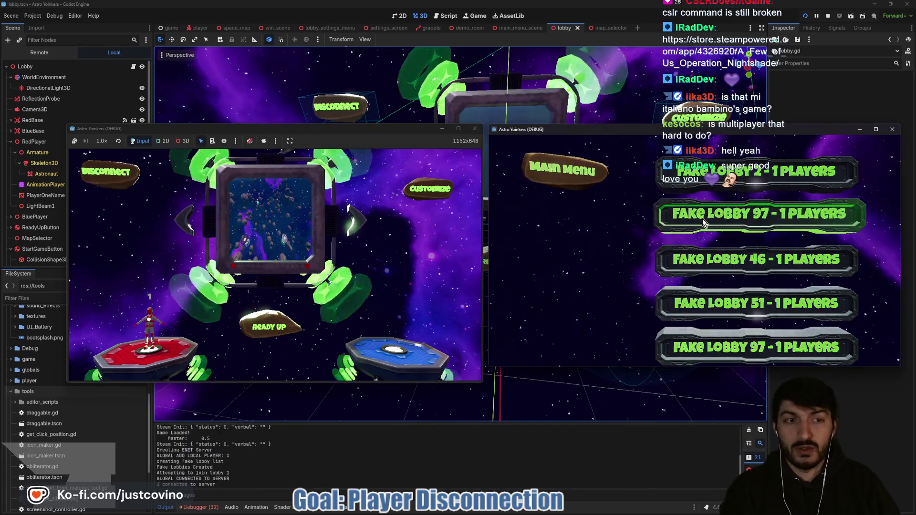
Join a Fake Lobby from the second window, ready up, and start the match.
left_click(702, 218)
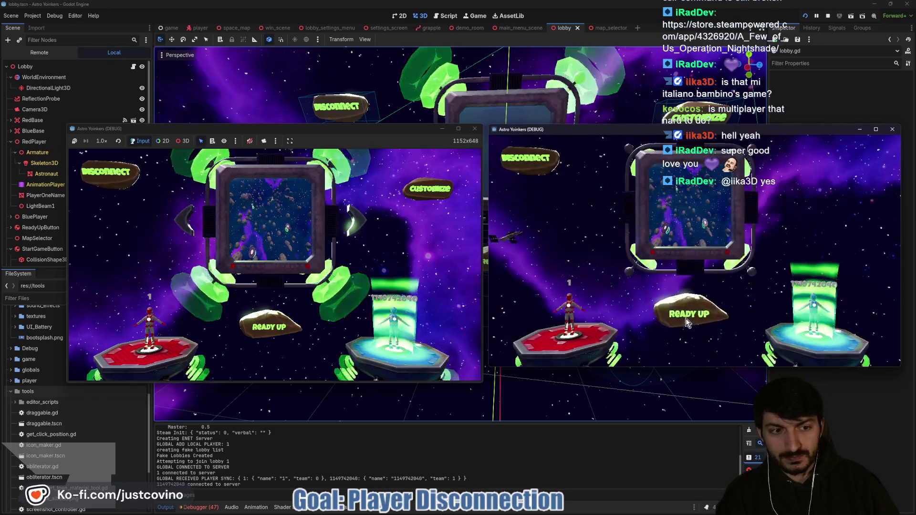
left_click(275, 329)
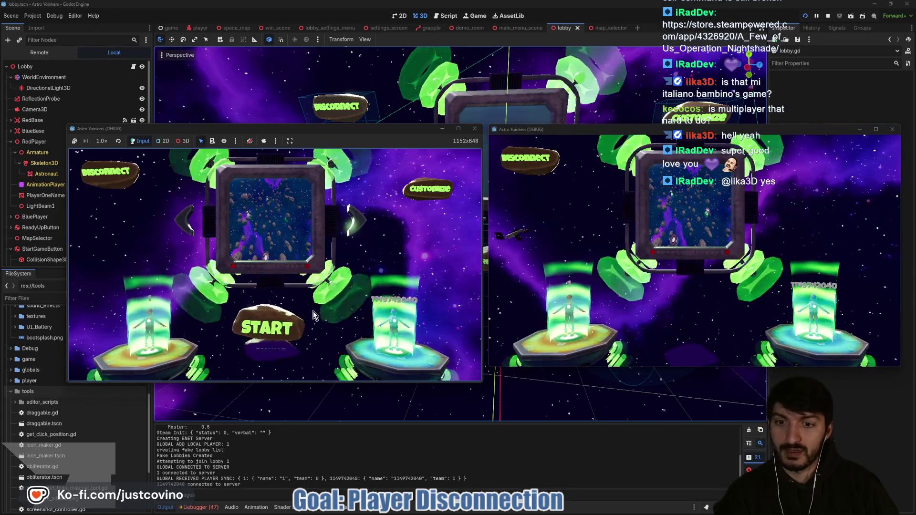
left_click(309, 311)
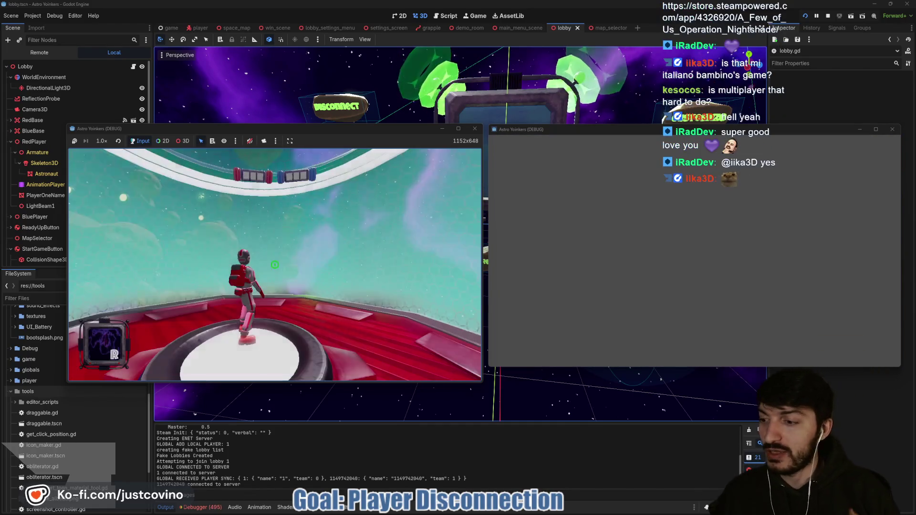
Walk the red player off its base and grapple across several asteroids.
key("super")
key("super")
key("w")
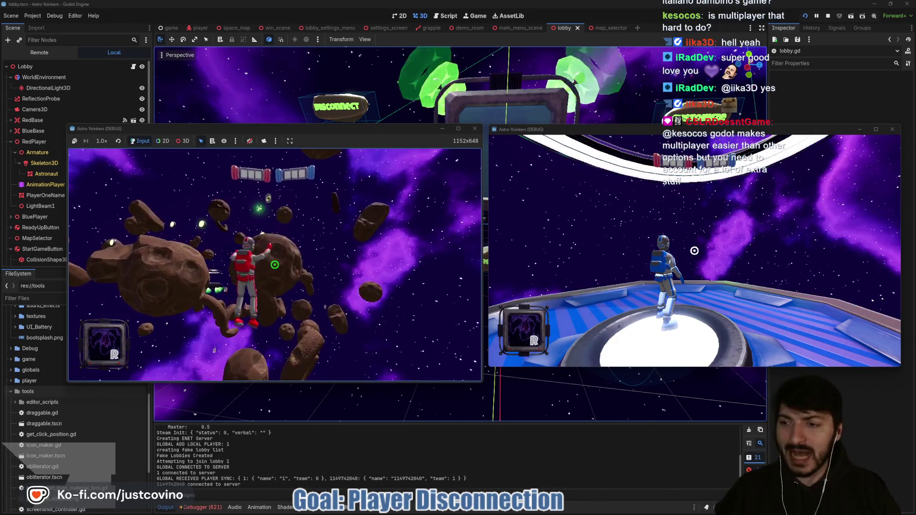
left_click(275, 264)
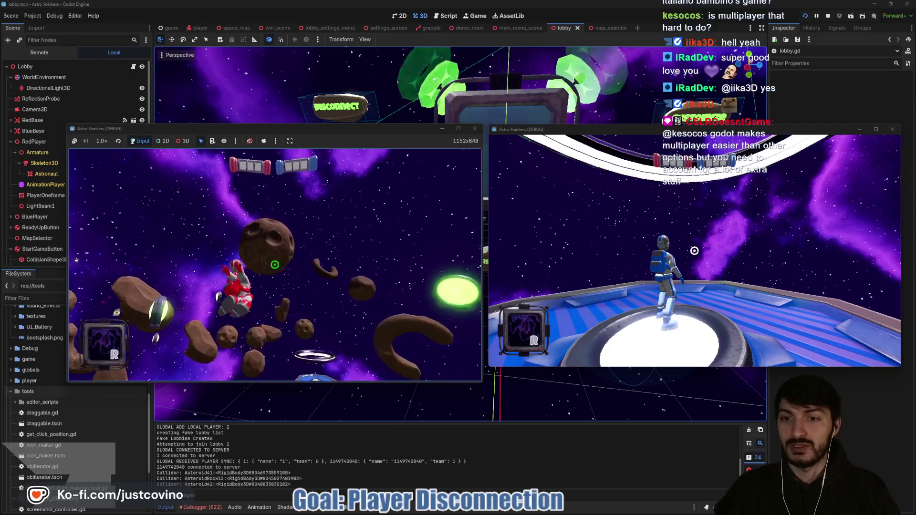
left_click(275, 264)
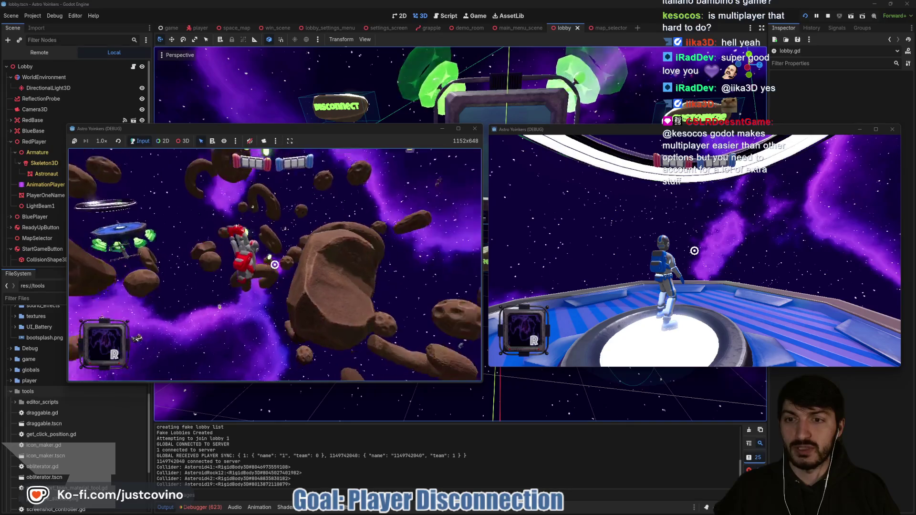
left_click(275, 264)
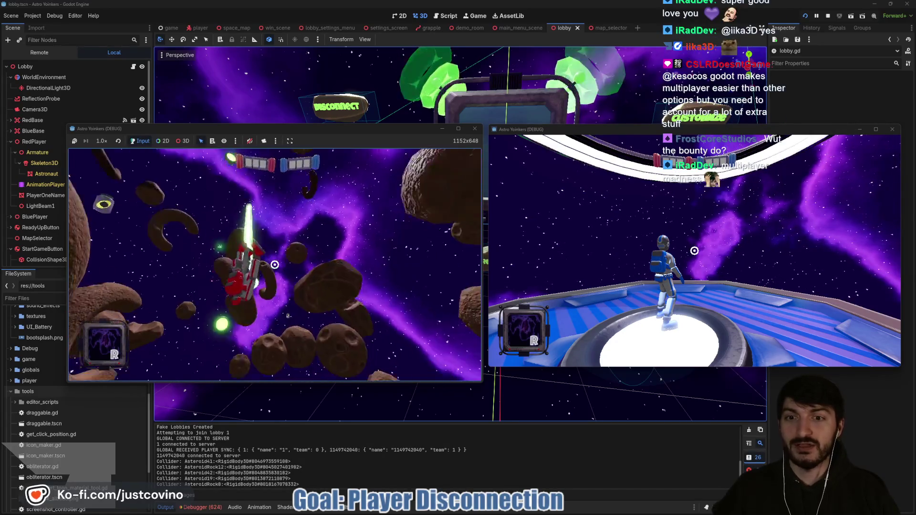
left_click(275, 265)
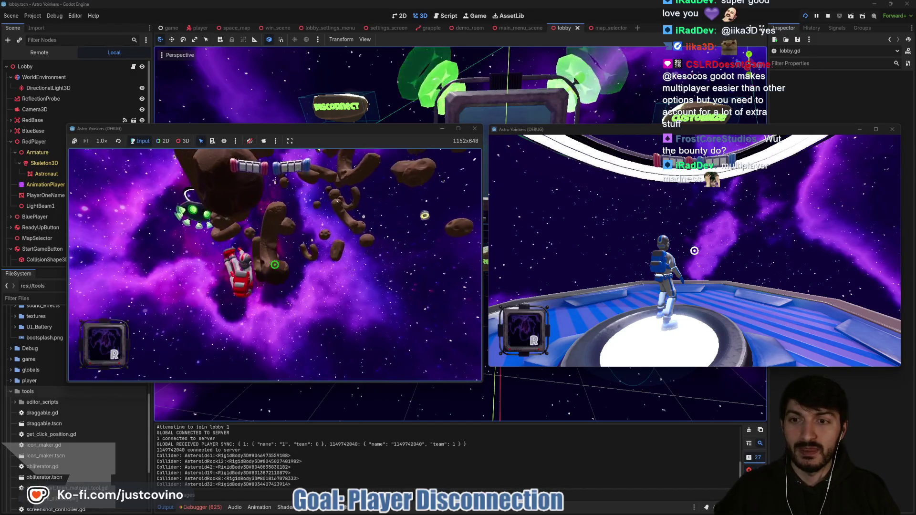
left_click(274, 264)
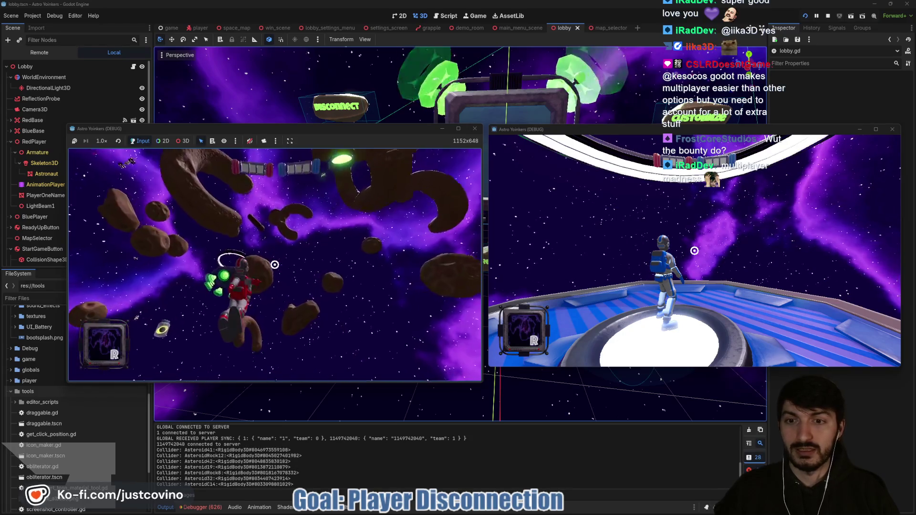
left_click(275, 264)
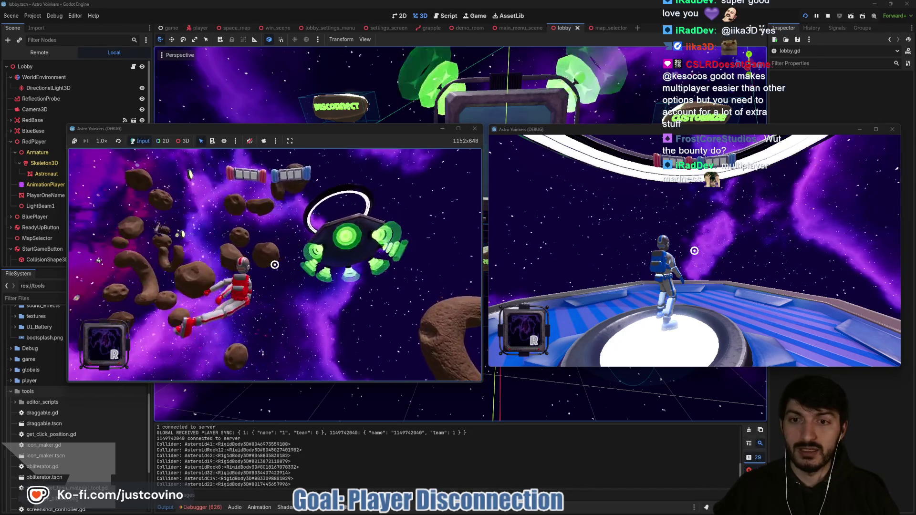
Grapple onto the ship and an overhead asteroid, walk onto the red platform, and stop the game.
left_click(275, 264)
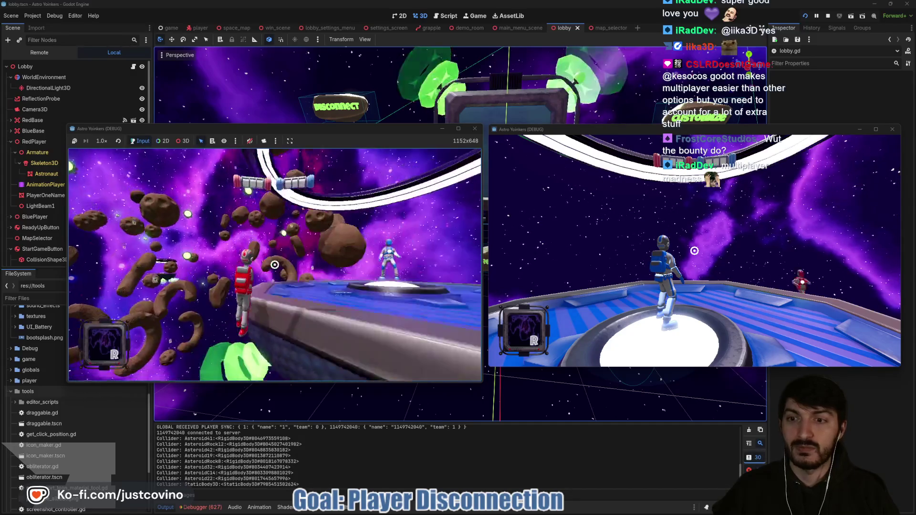
left_click(275, 264)
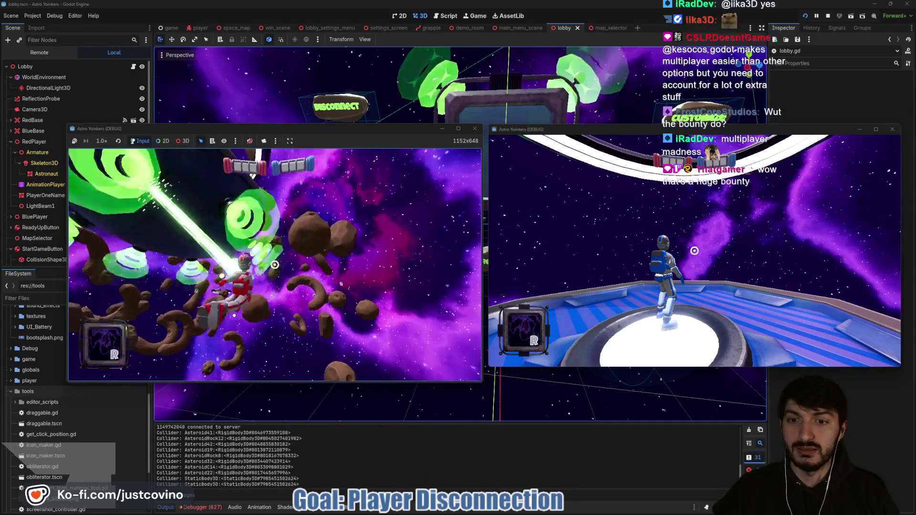
left_click(275, 264)
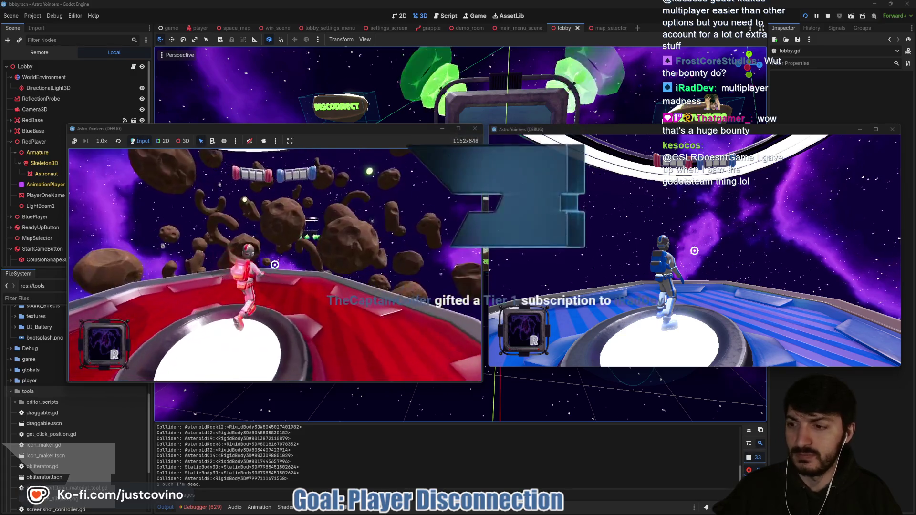
key("w")
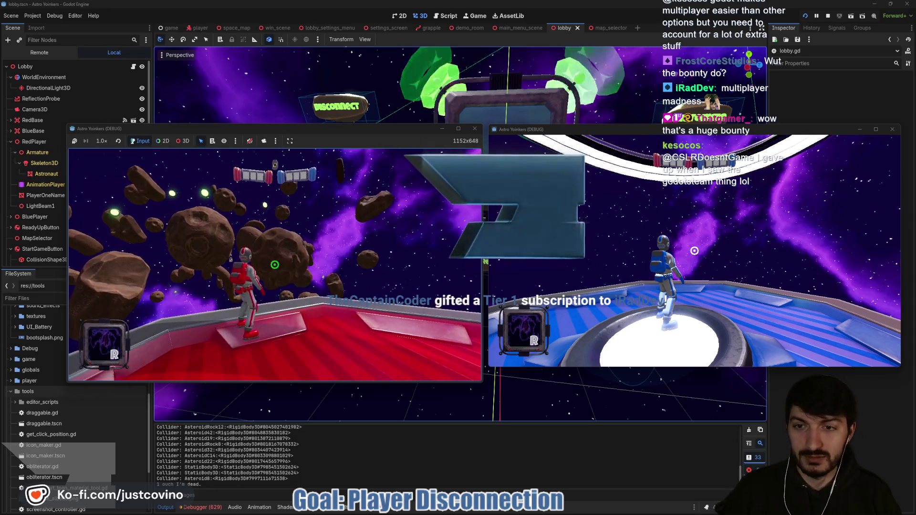
key("F8")
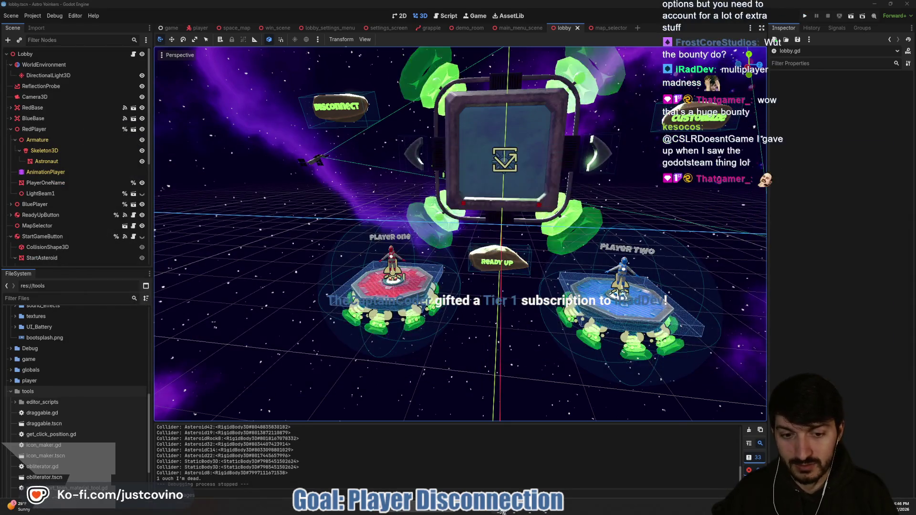
Bring up the FFS Leaderboard page and scroll through the all-time rankings.
left_click(500, 511)
scroll(379, 268, "down", 5)
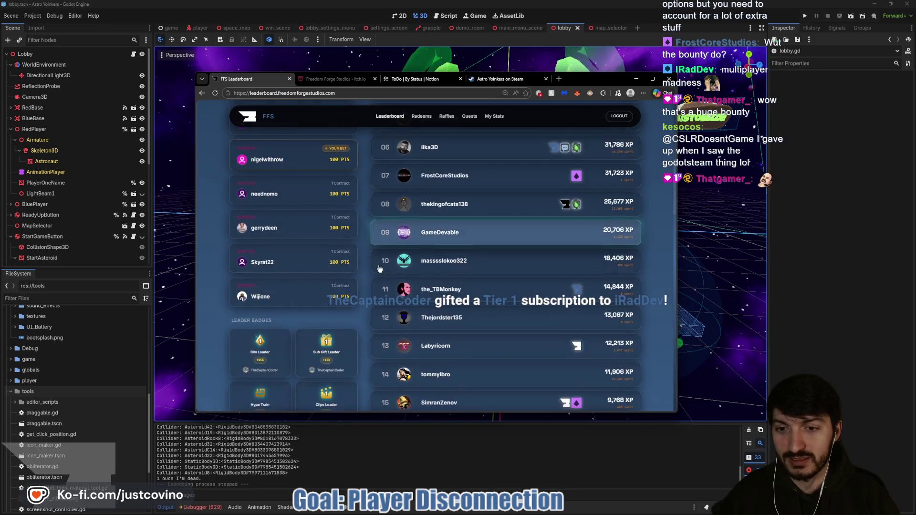
scroll(379, 269, "down", 4)
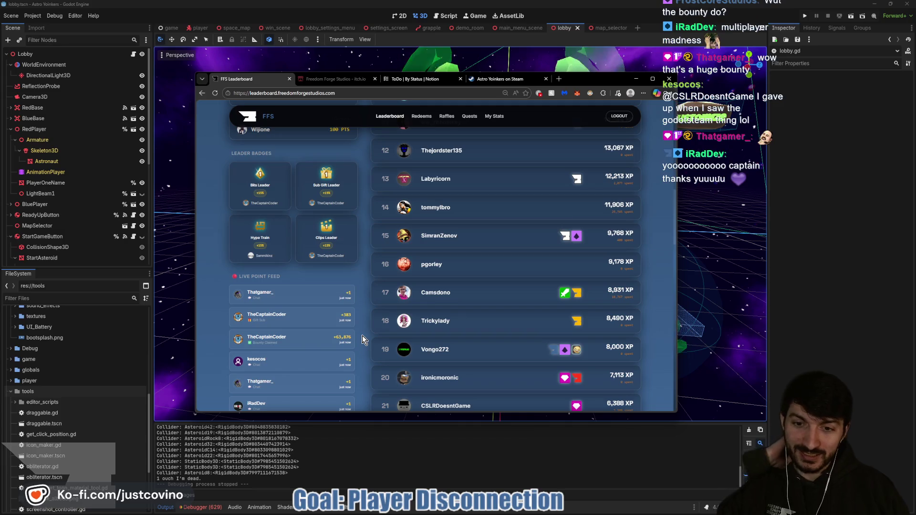
scroll(362, 335, "up", 5)
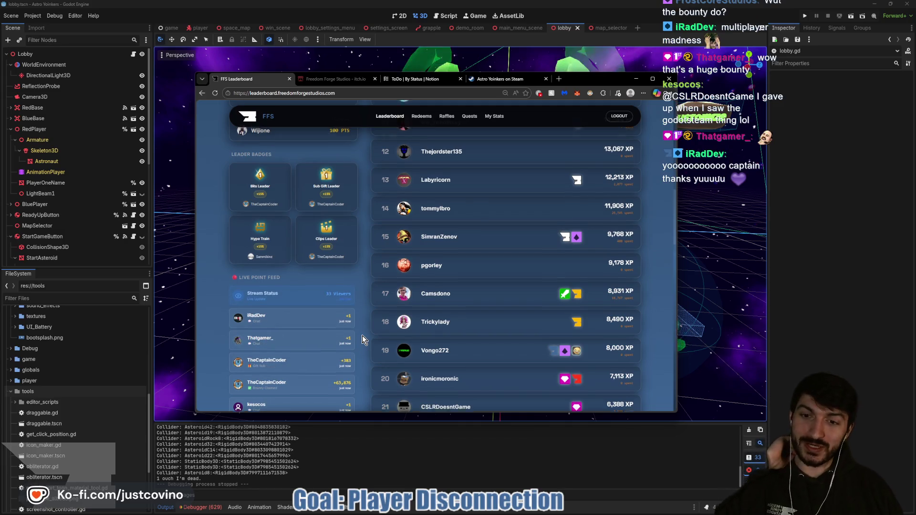
scroll(362, 336, "up", 2)
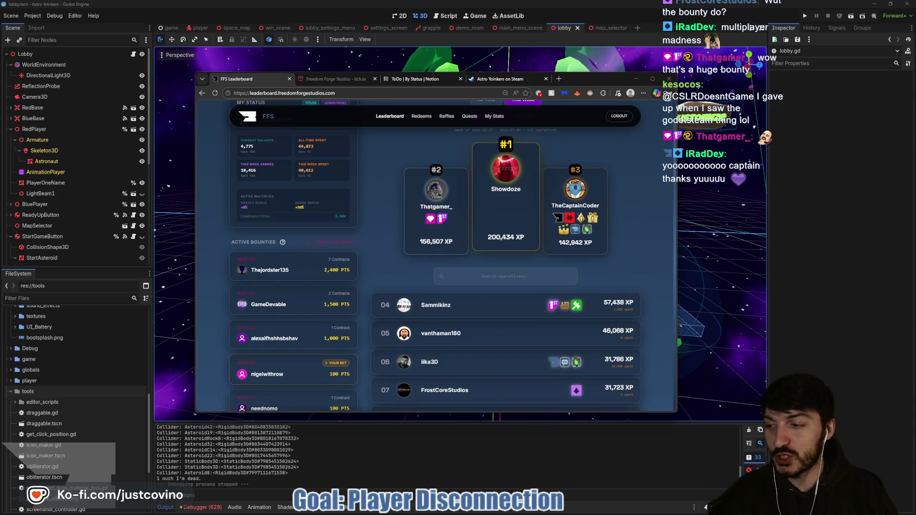
scroll(477, 252, "up", 2)
left_click(486, 218)
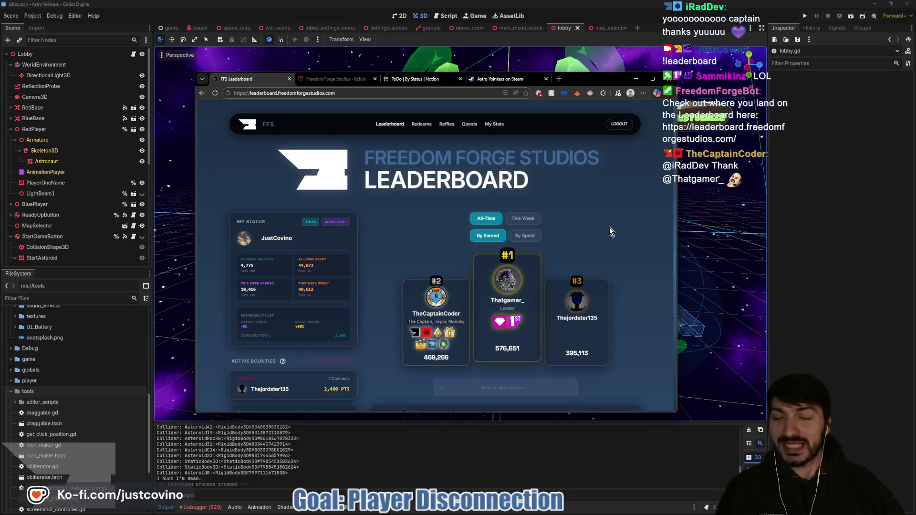
scroll(606, 227, "down", 2)
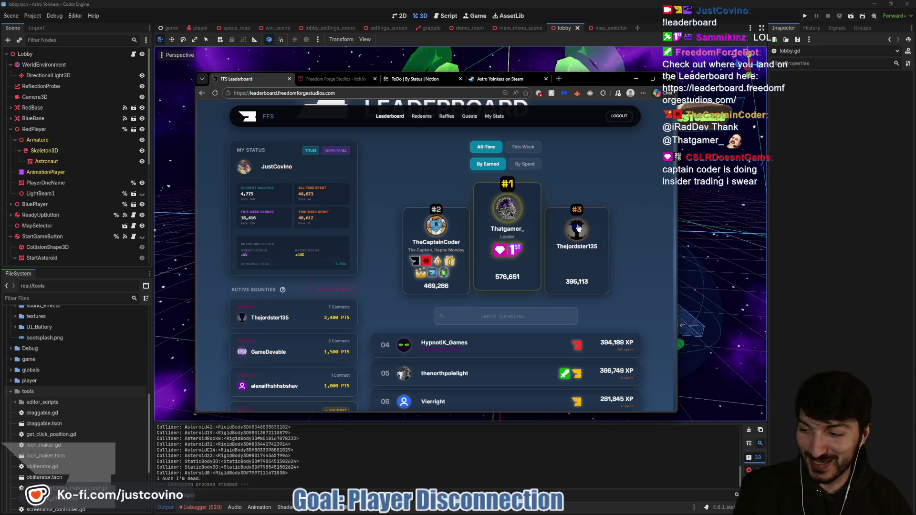
Compare this week's standings by points spent and earned, then return to All-Time.
left_click(528, 149)
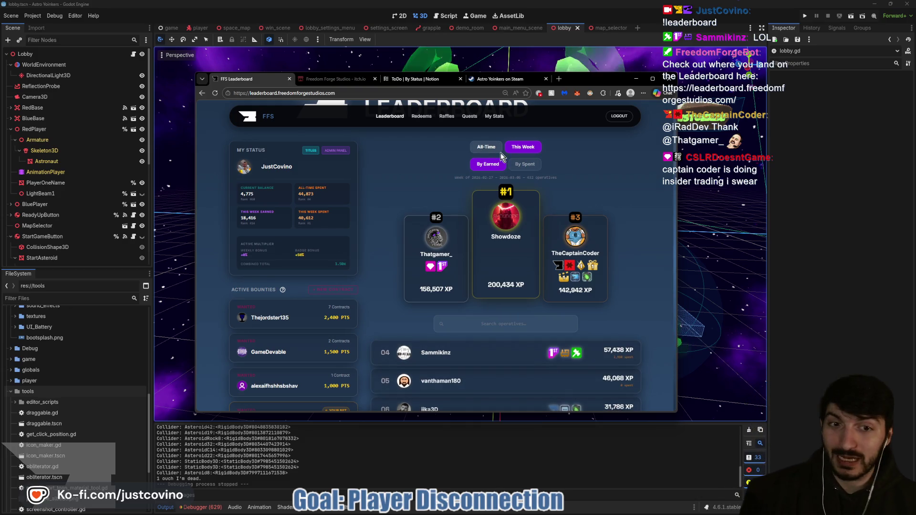
left_click(528, 165)
left_click(486, 165)
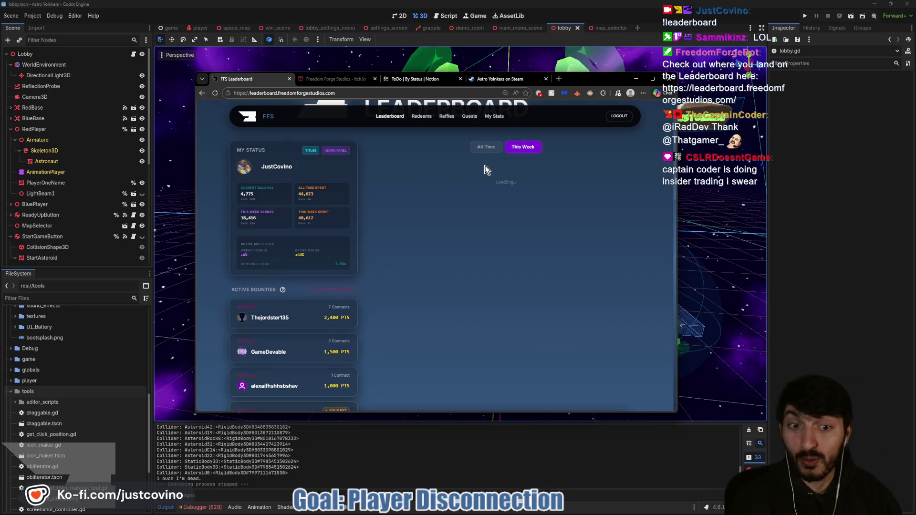
left_click(479, 148)
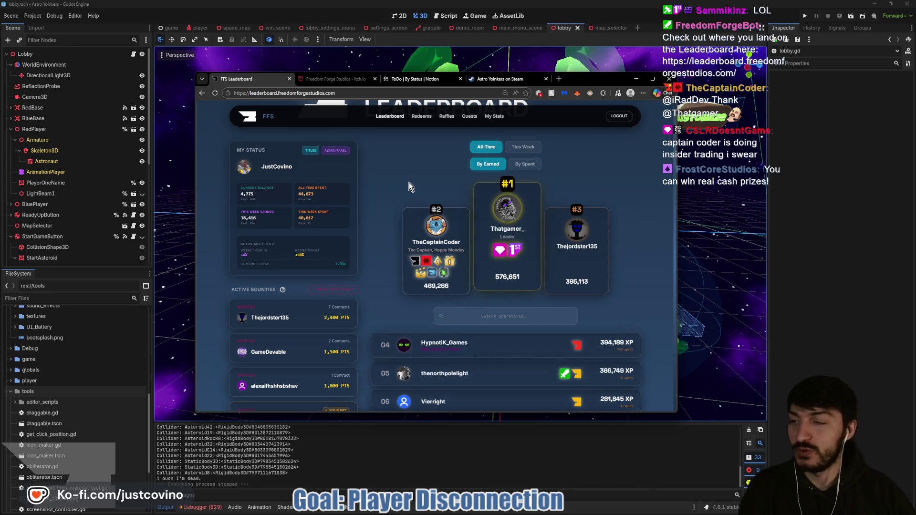
Look over the titles available to buy in the Title Manager, then close it.
left_click(310, 150)
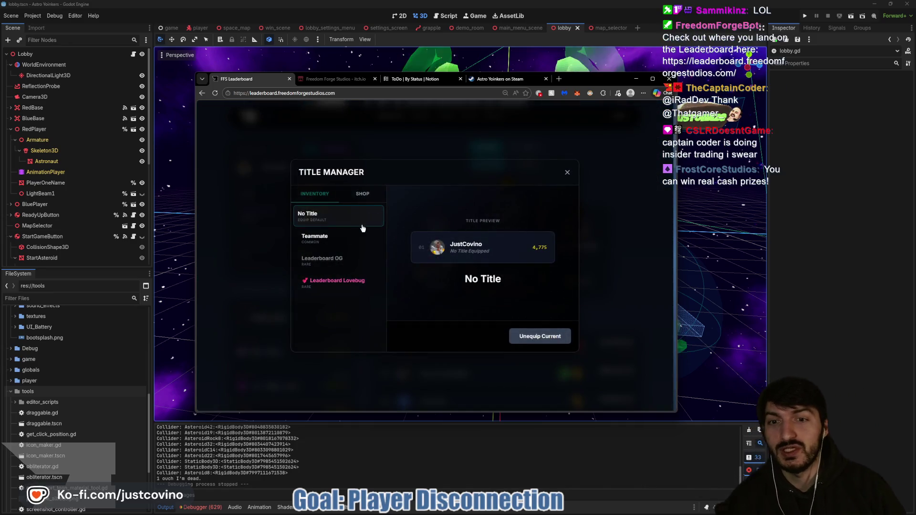
left_click(366, 194)
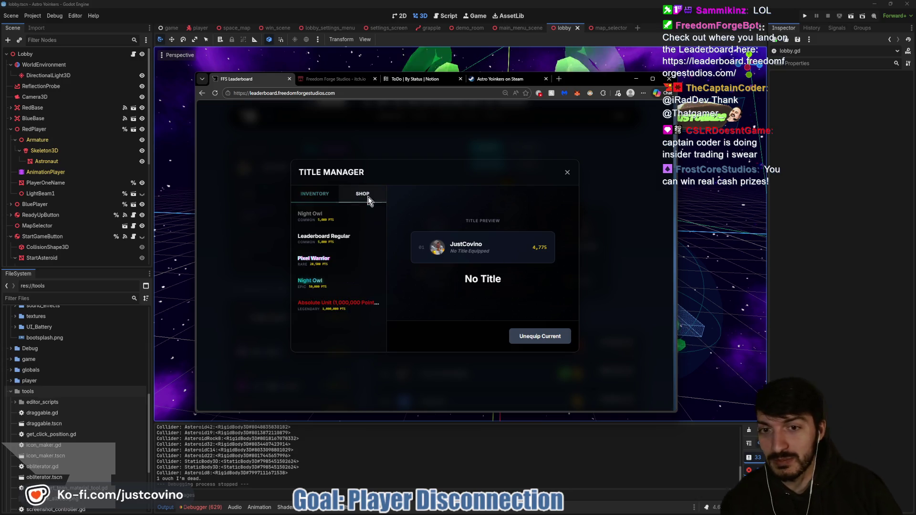
left_click(568, 172)
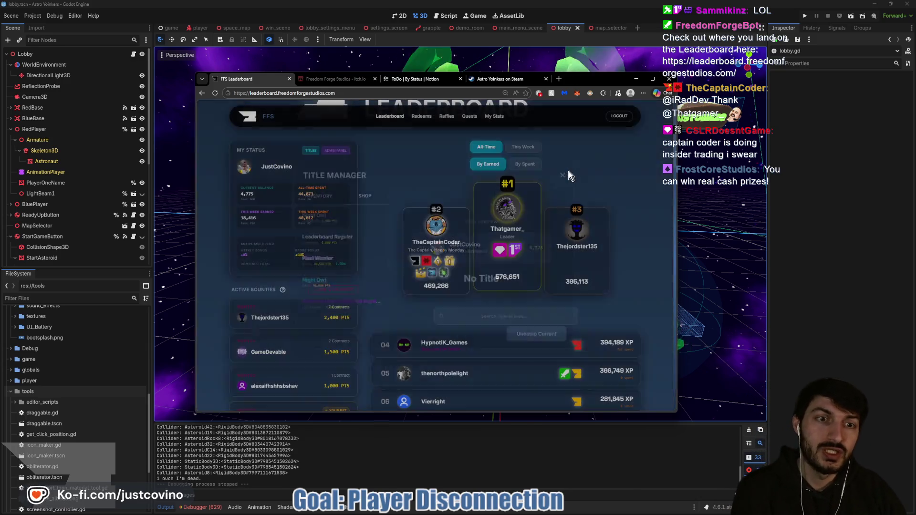
scroll(403, 203, "down", 3)
scroll(420, 138, "up", 3)
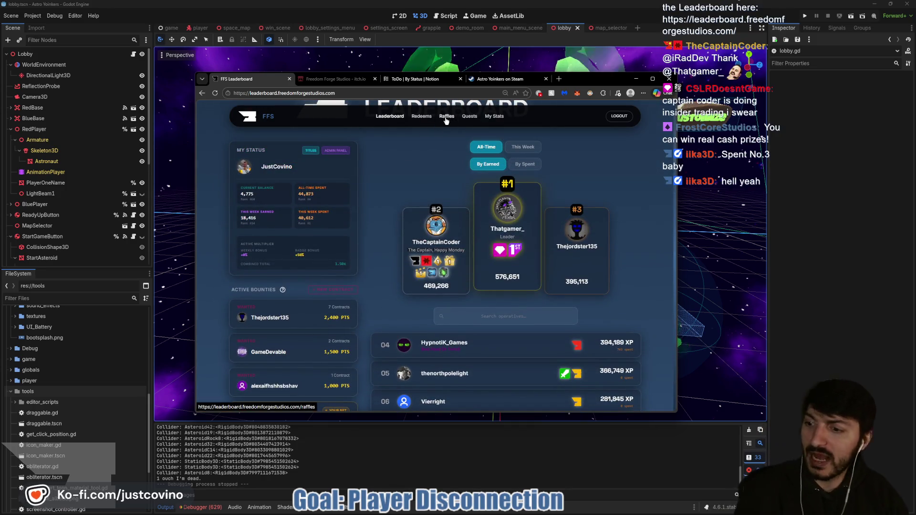
Claim the Send 25 Messages and Place a Bounty quest rewards, then return to the Leaderboard.
left_click(472, 117)
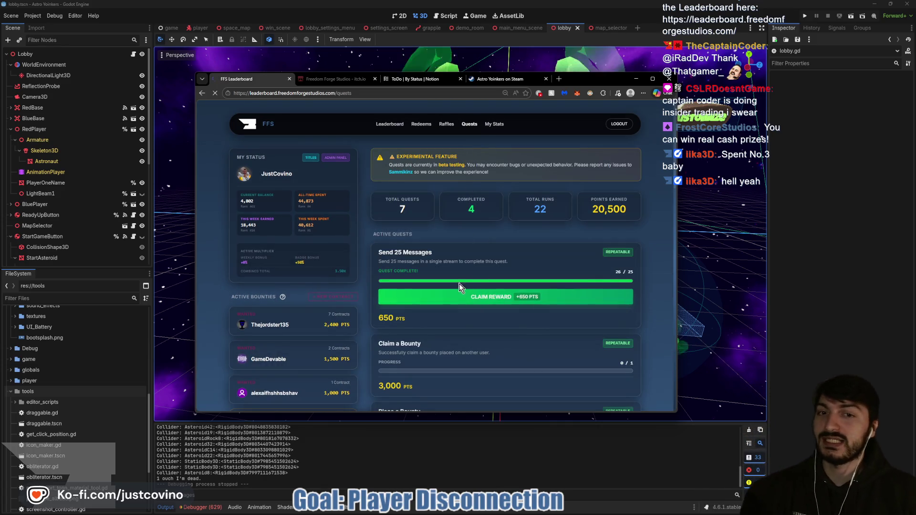
left_click(470, 293)
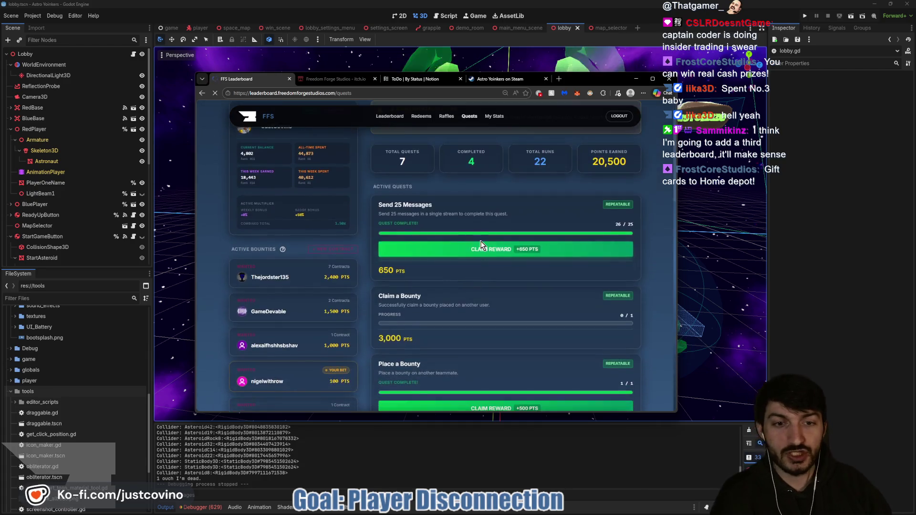
scroll(487, 276, "down", 2)
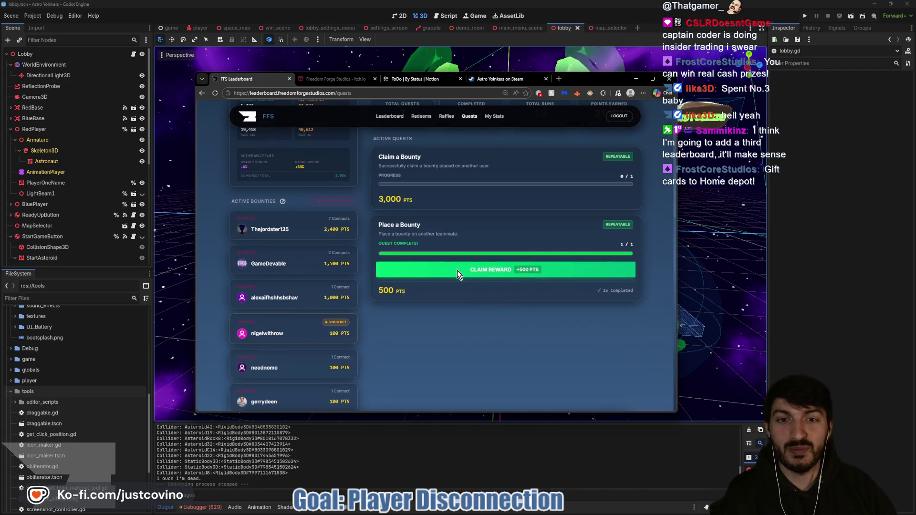
left_click(613, 274)
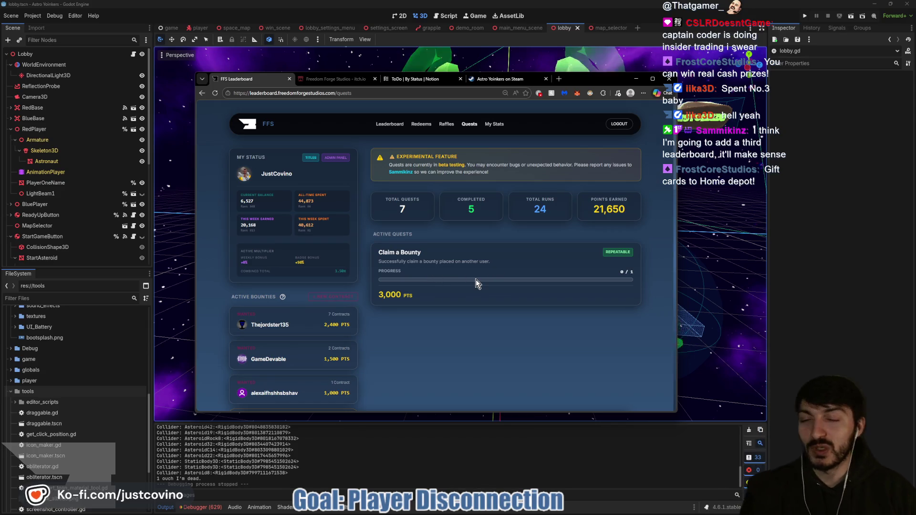
left_click(389, 125)
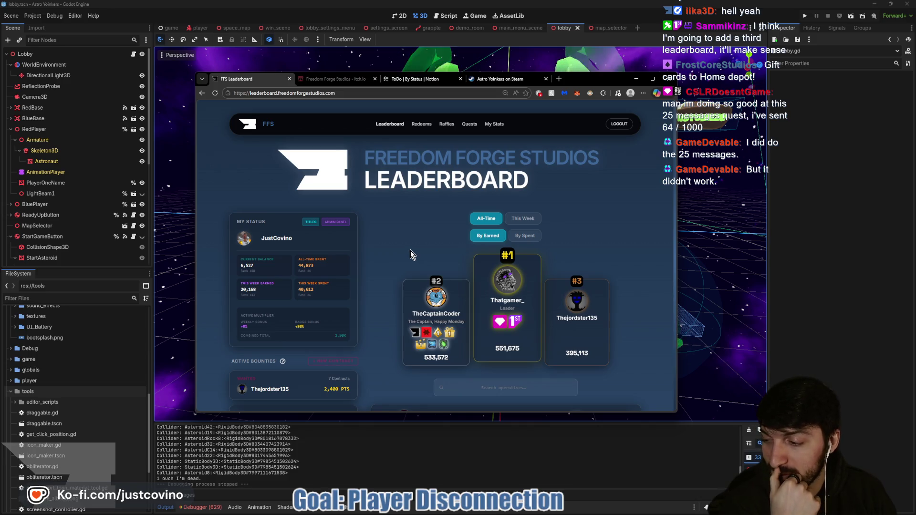
Scroll up and down through the all-time leaderboard rankings.
scroll(411, 252, "down", 10)
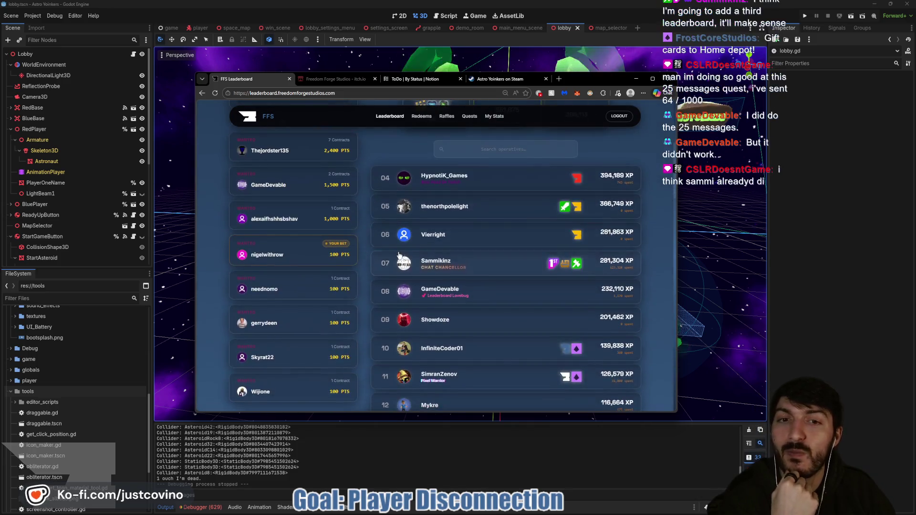
scroll(383, 260, "up", 15)
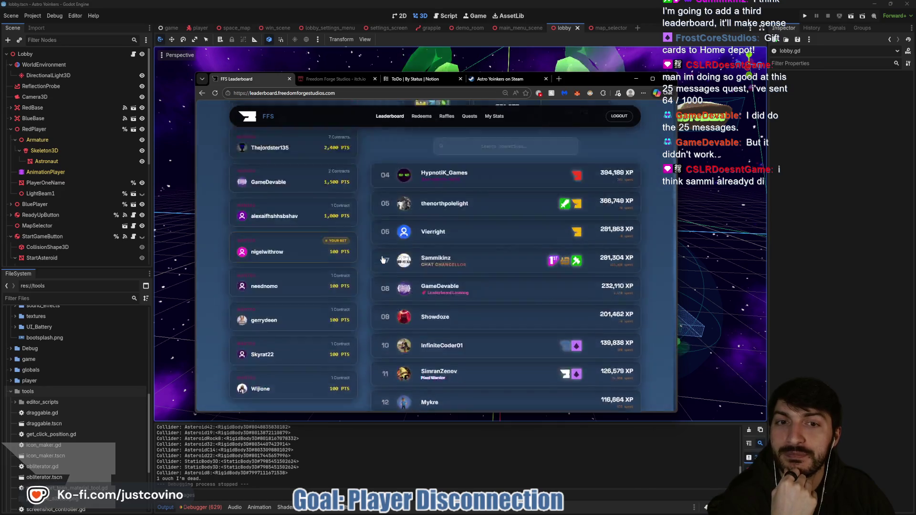
scroll(383, 260, "down", 10)
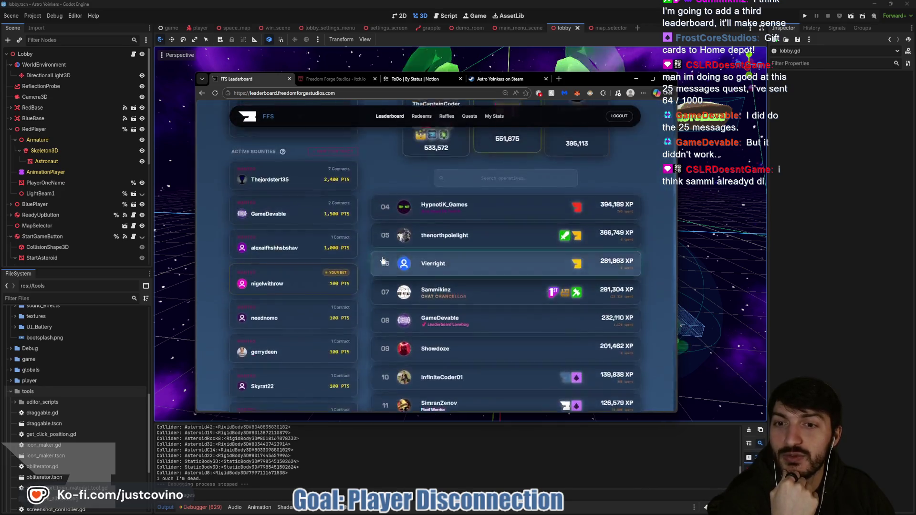
scroll(383, 260, "down", 5)
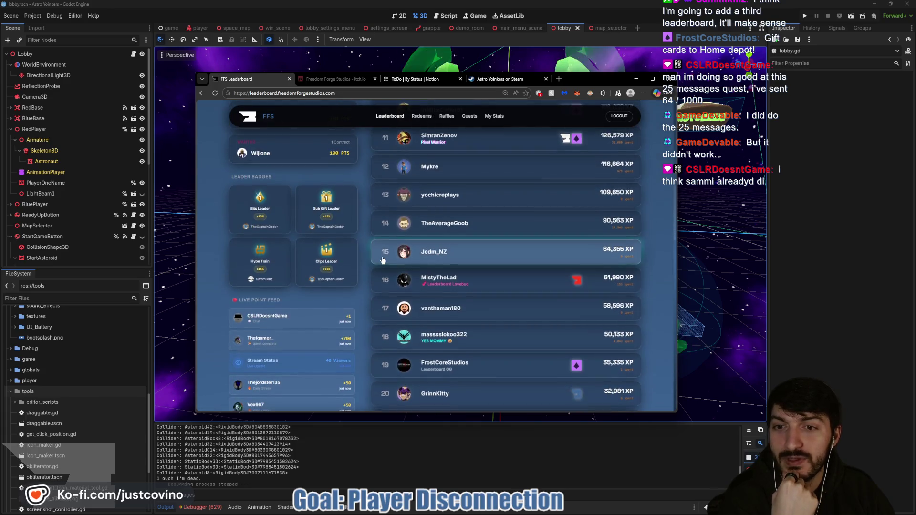
scroll(383, 260, "up", 3)
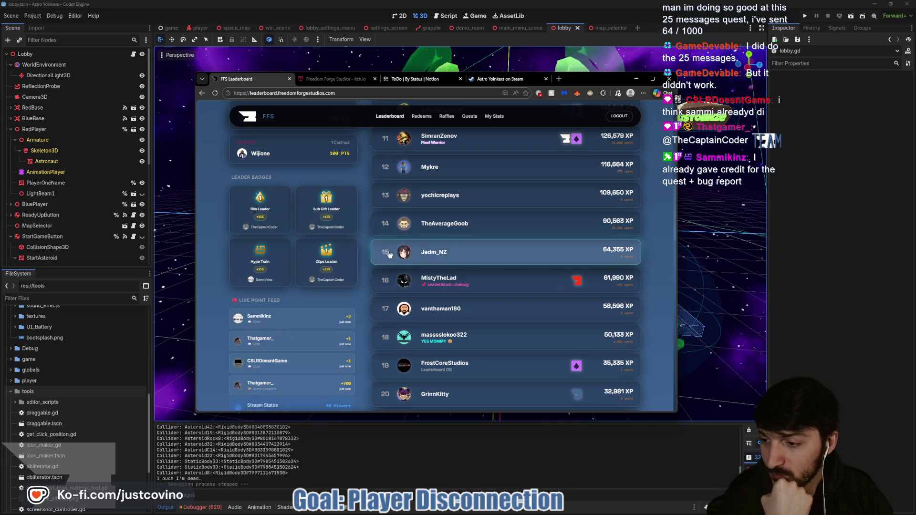
scroll(387, 260, "up", 3)
scroll(386, 258, "up", 5)
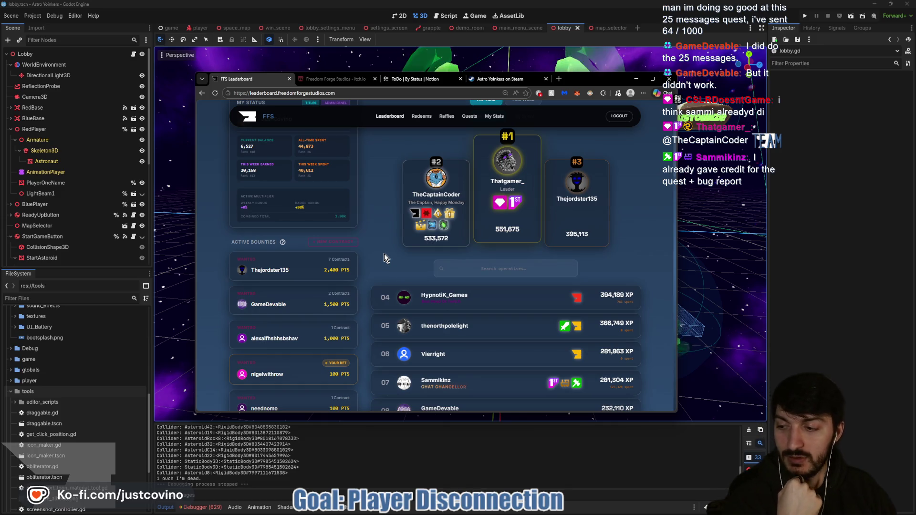
scroll(396, 251, "up", 3)
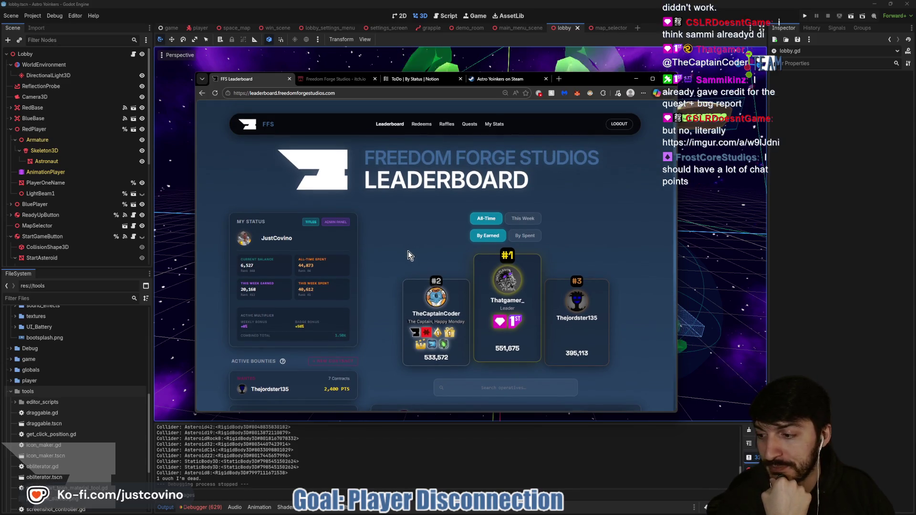
scroll(408, 251, "down", 3)
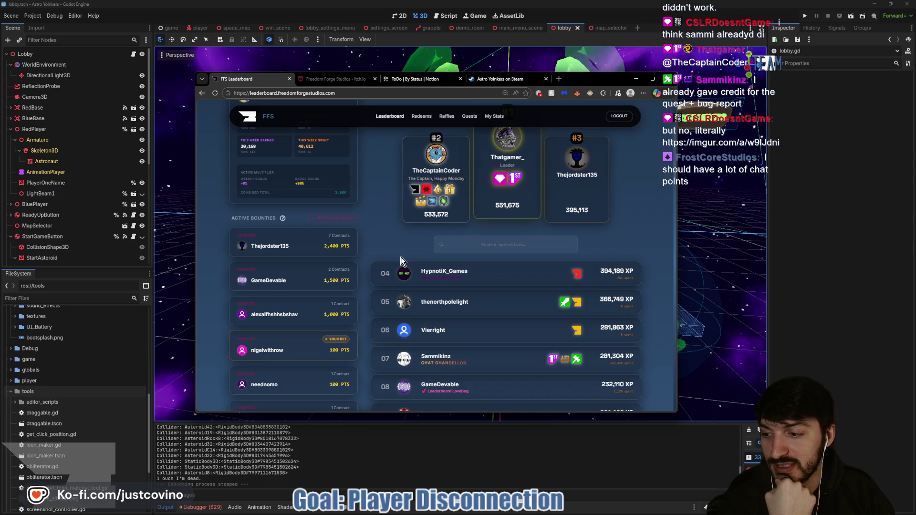
scroll(393, 256, "up", 3)
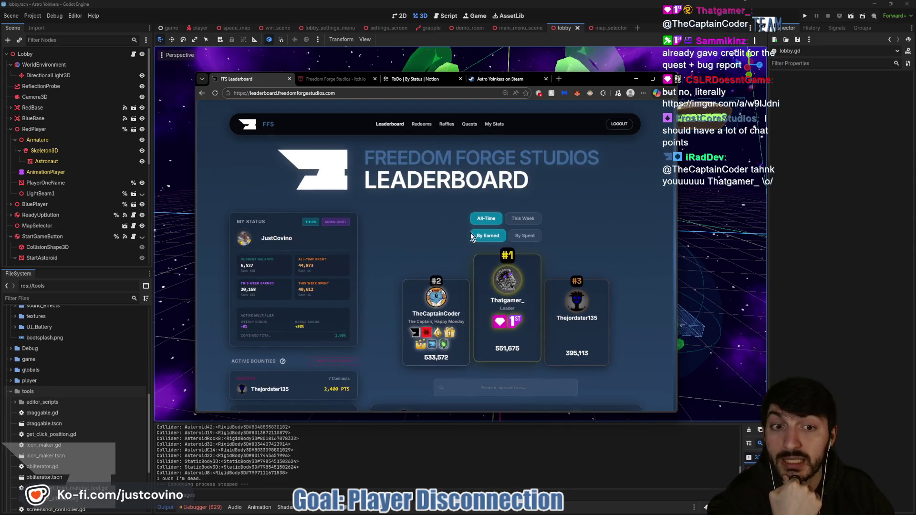
Switch to this week's rankings and scroll through the list.
left_click(525, 218)
scroll(611, 222, "down", 2)
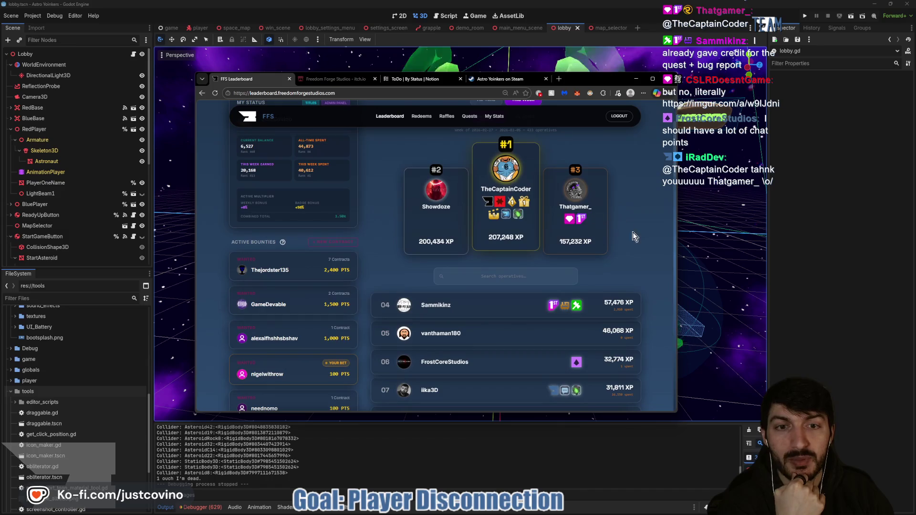
scroll(624, 252, "down", 2)
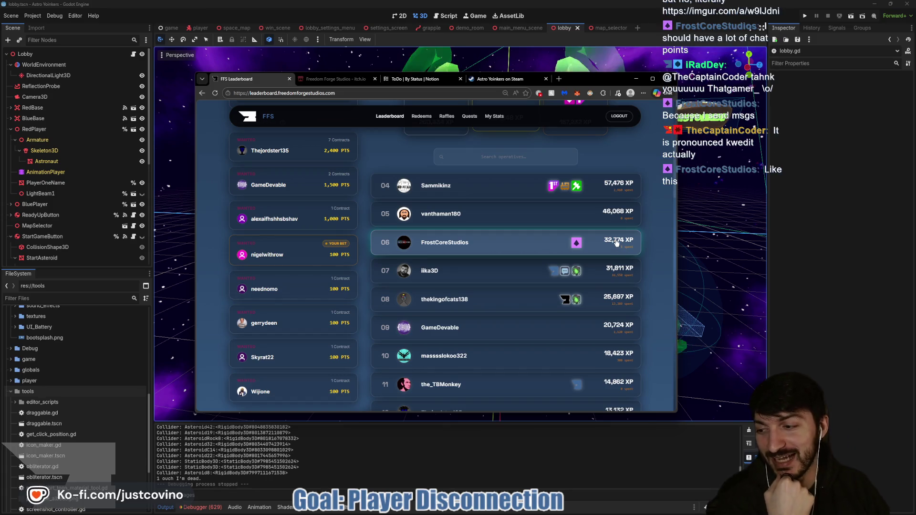
scroll(616, 244, "up", 5)
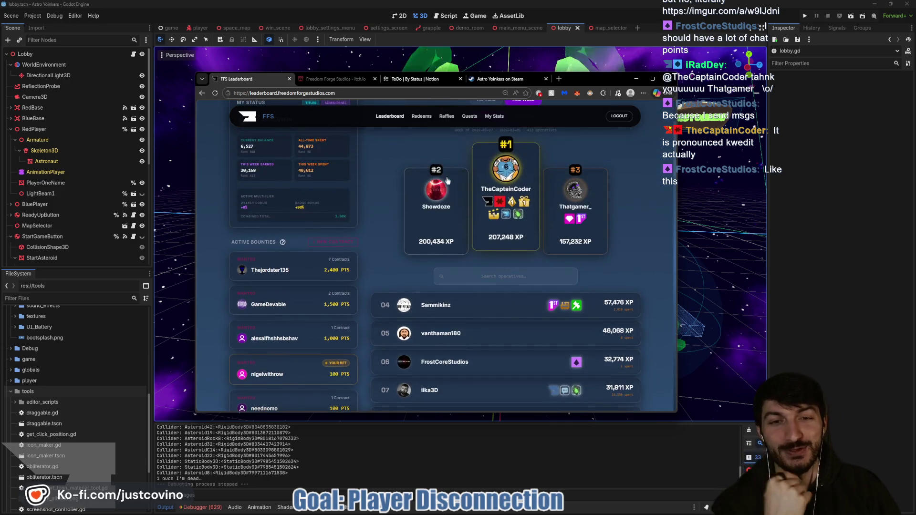
Go back to All-Time rankings and minimize the browser to reveal the Godot lobby scene.
left_click(485, 194)
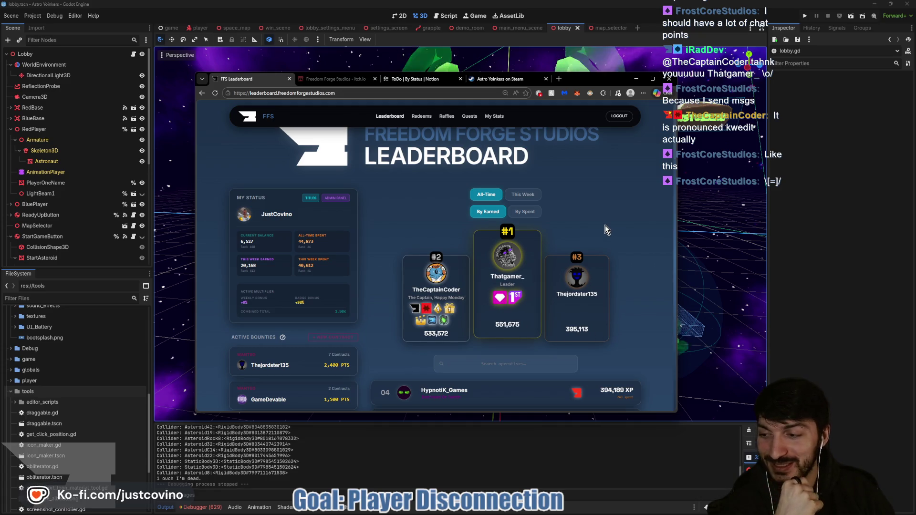
scroll(604, 259, "down", 3)
scroll(646, 254, "up", 3)
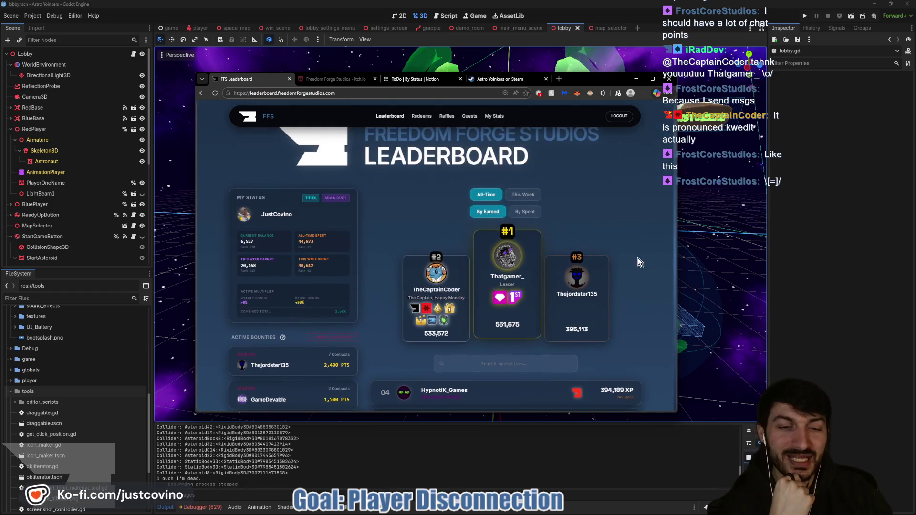
left_click(794, 239)
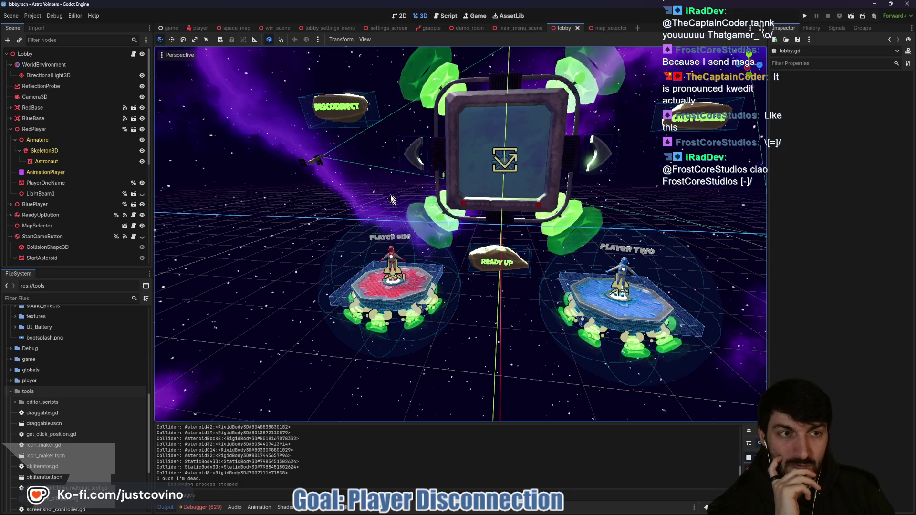
Open lobby.gd from the Lobby node, then bring the FFS Leaderboard browser window to the front.
left_click(133, 53)
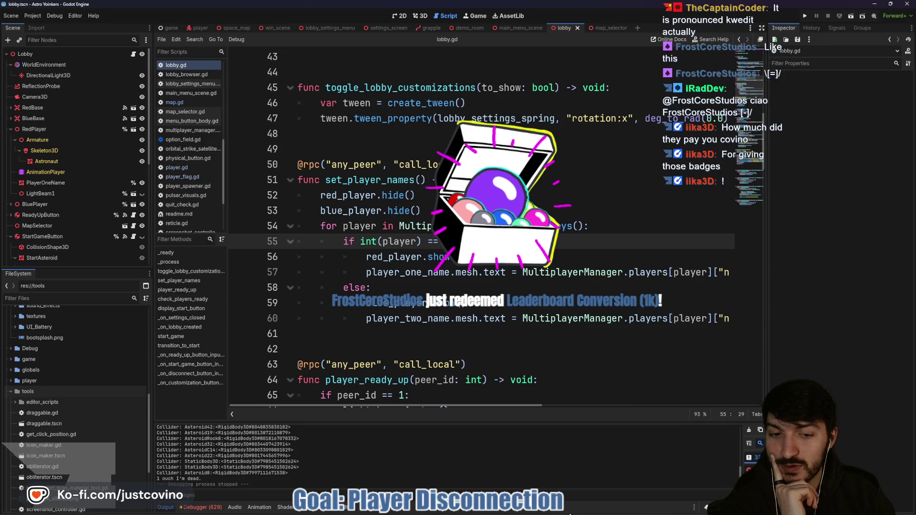
left_click(510, 511)
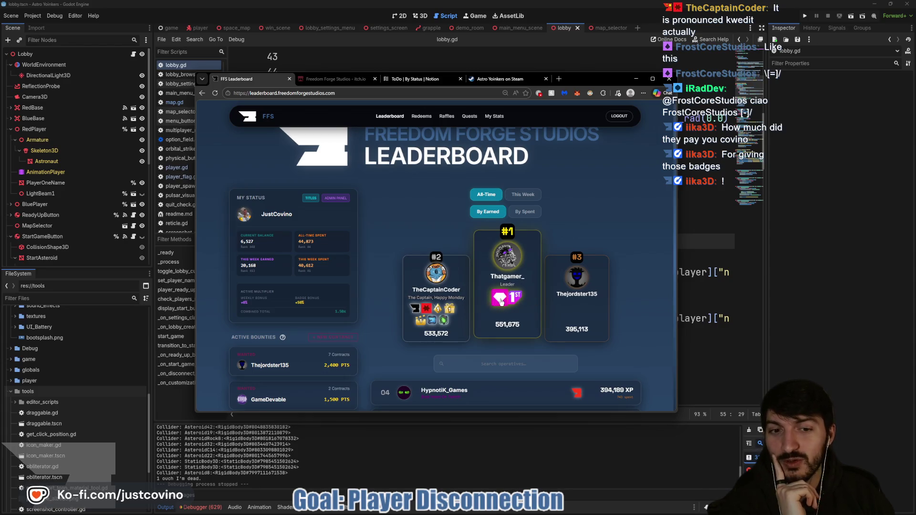
scroll(559, 230, "down", 1)
scroll(559, 231, "down", 1)
left_click(500, 260)
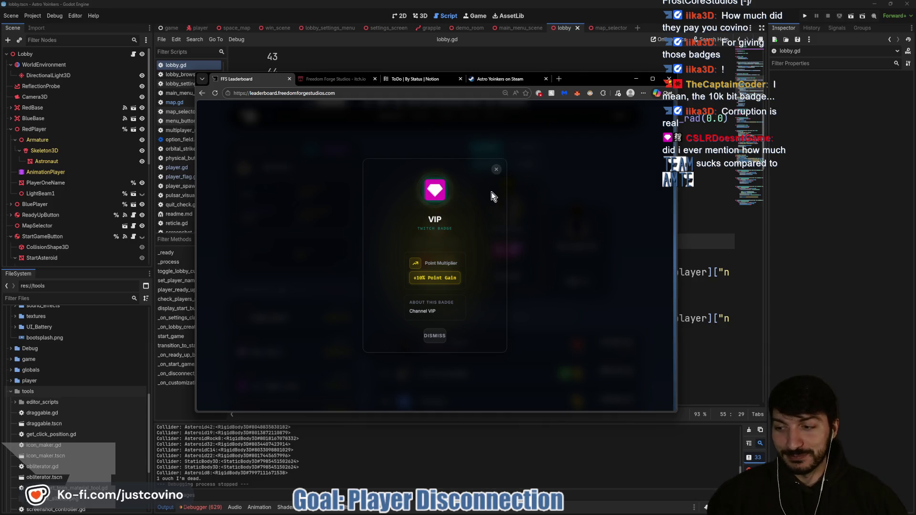
left_click(495, 169)
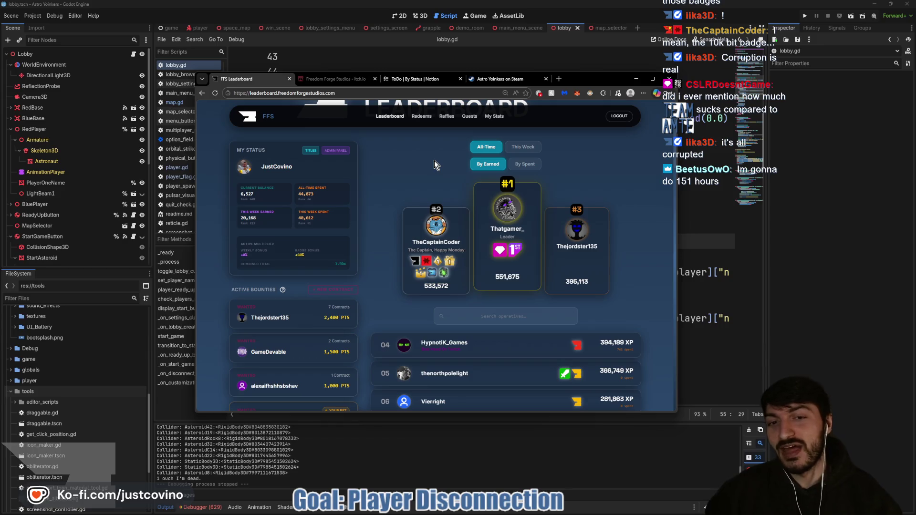
left_click(443, 273)
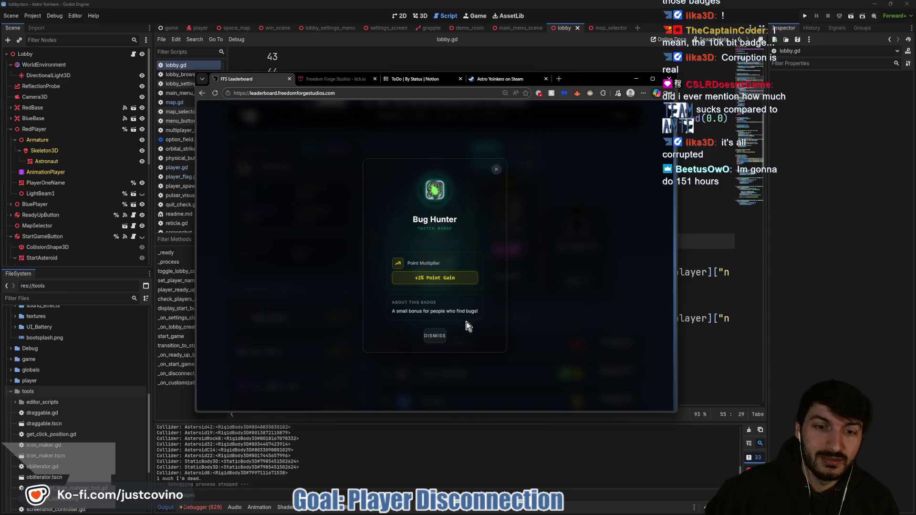
left_click(441, 335)
left_click(433, 273)
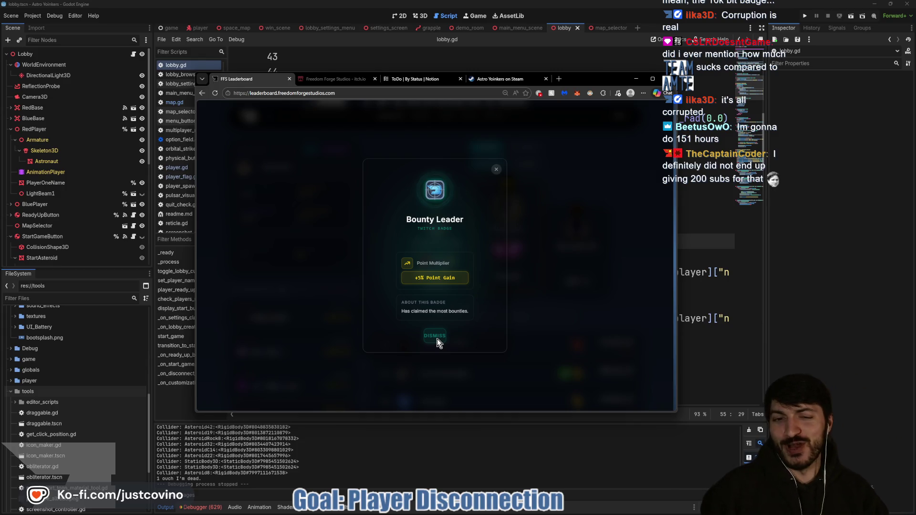
left_click(437, 337)
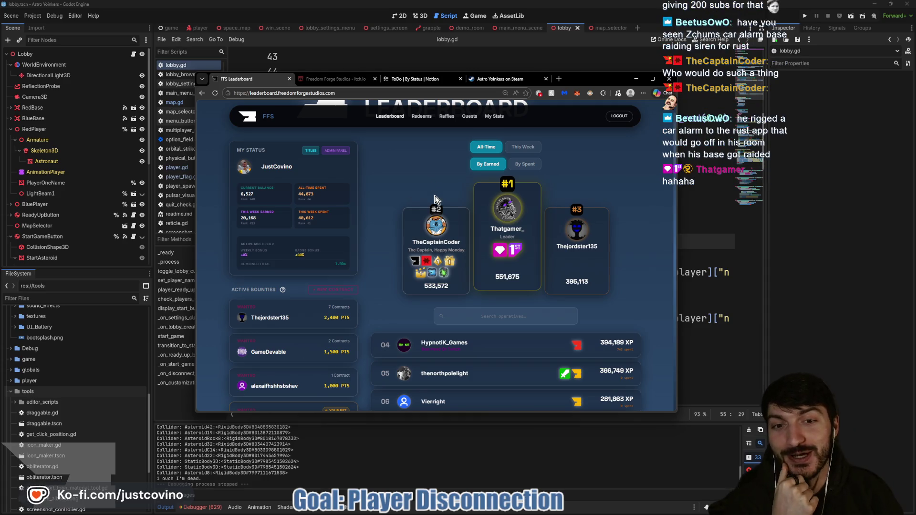
left_click(422, 274)
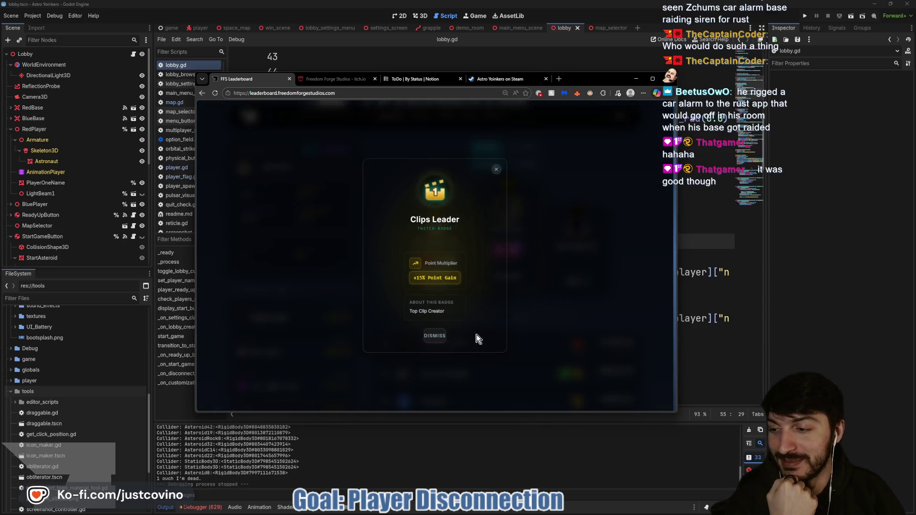
left_click(436, 337)
left_click(435, 338)
left_click(435, 338)
left_click(438, 261)
left_click(442, 340)
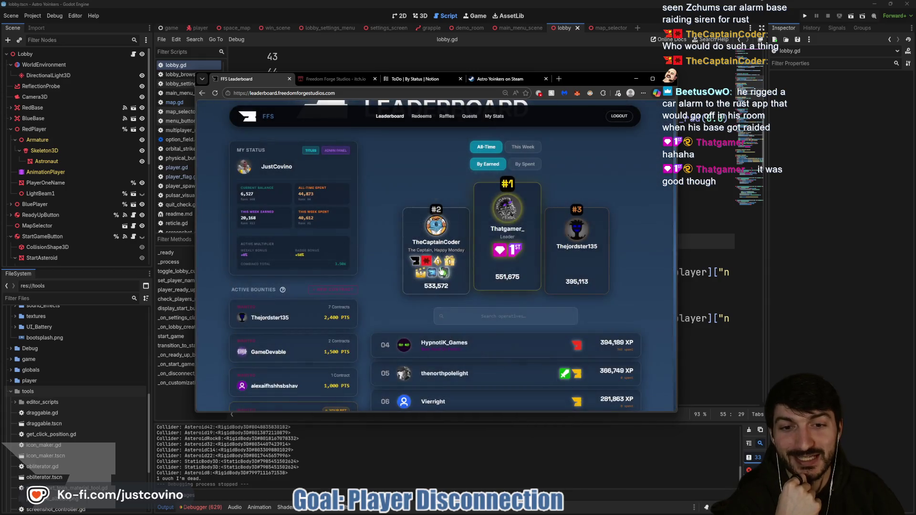
left_click(426, 261)
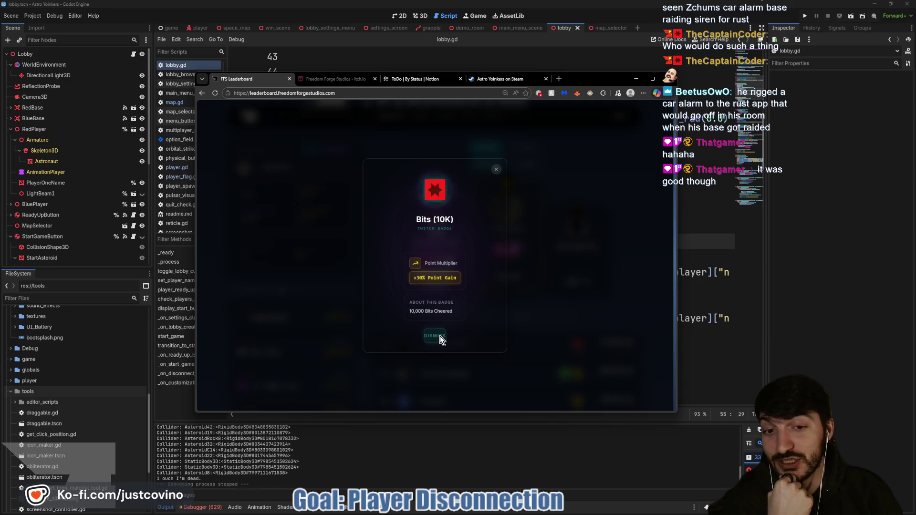
left_click(440, 336)
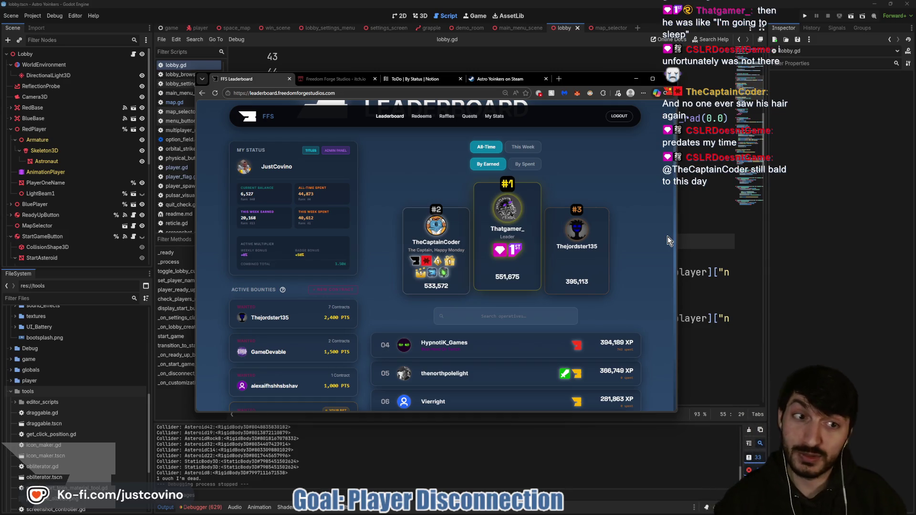
key("alt+Tab")
Return to lobby.gd's set_player_names code and put the cursor at the end of line 53.
left_click(472, 197)
left_click(473, 217)
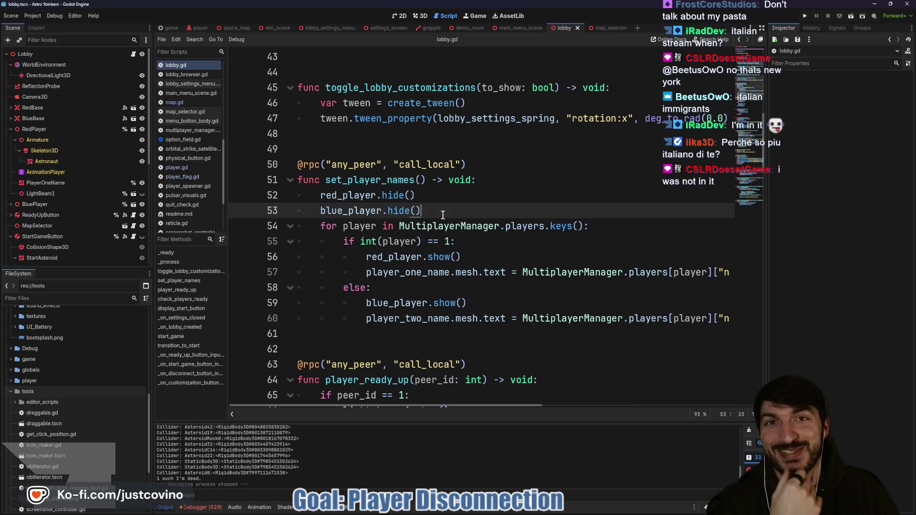
Highlight red_player and blue_player on lines 52–53 and collapse the Debugger panel for more code room.
double_click(343, 196)
double_click(346, 209)
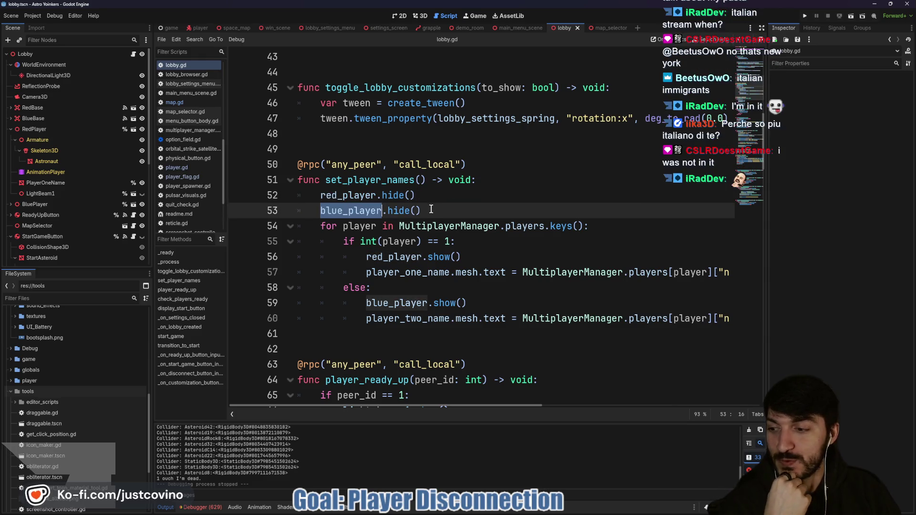
left_click(430, 211)
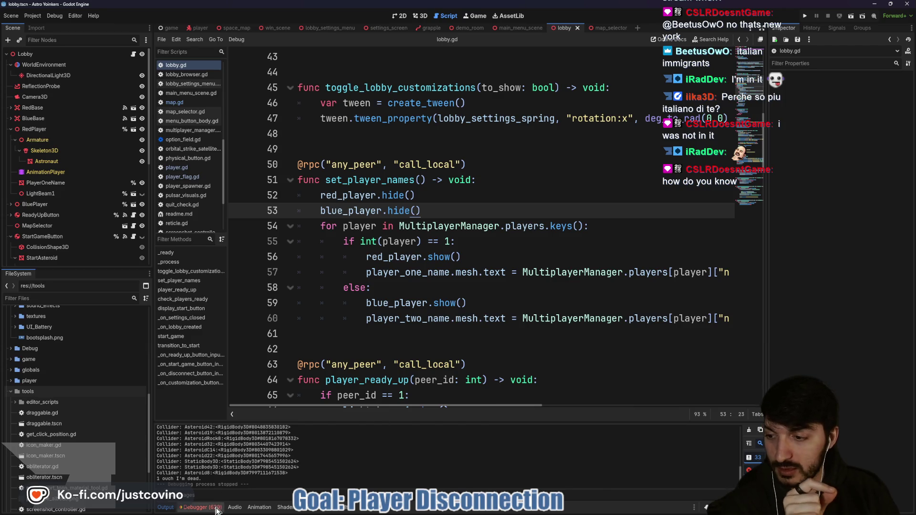
left_click(217, 507)
left_click(214, 507)
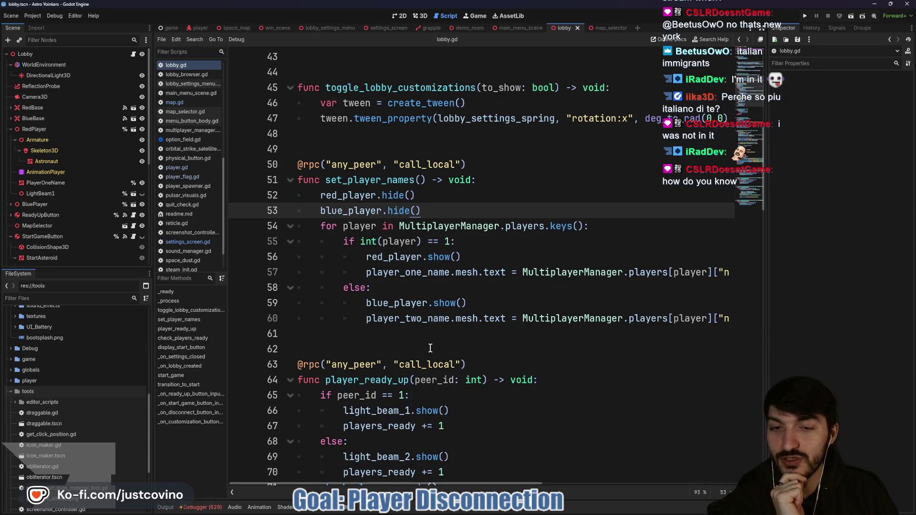
Review the show/hide lines 58, 56 and 53, then switch to the Lobby 3D view.
left_click(401, 289)
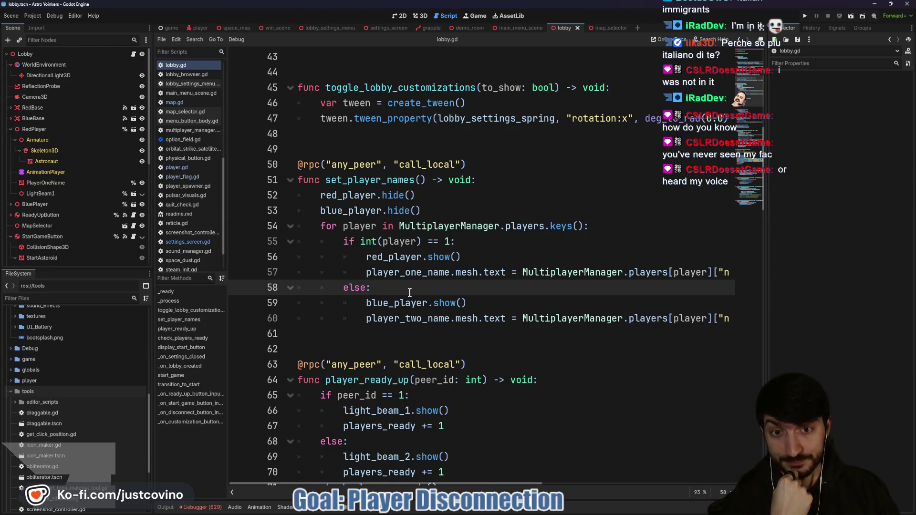
left_click(461, 258)
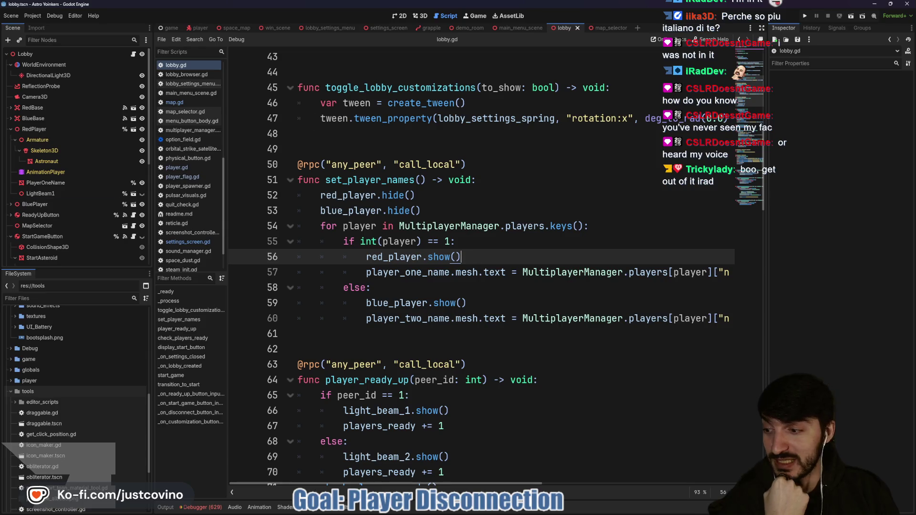
left_click(456, 214)
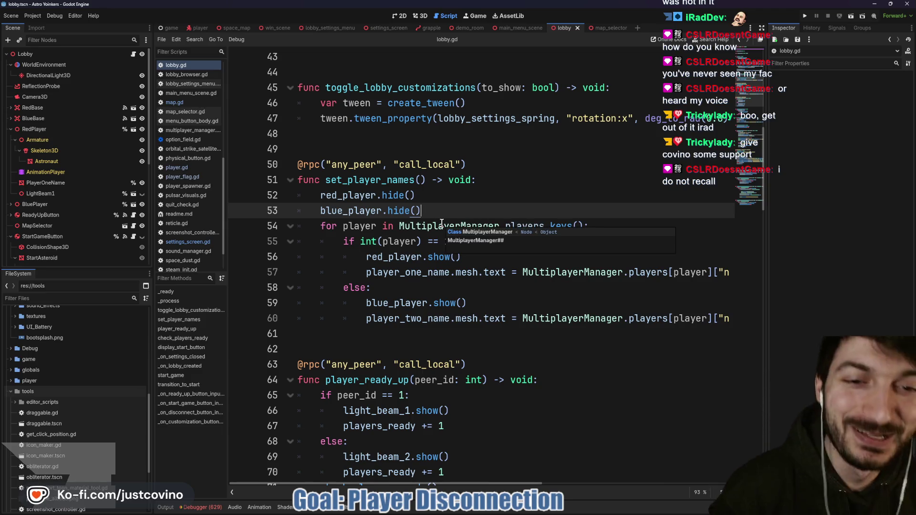
left_click(420, 16)
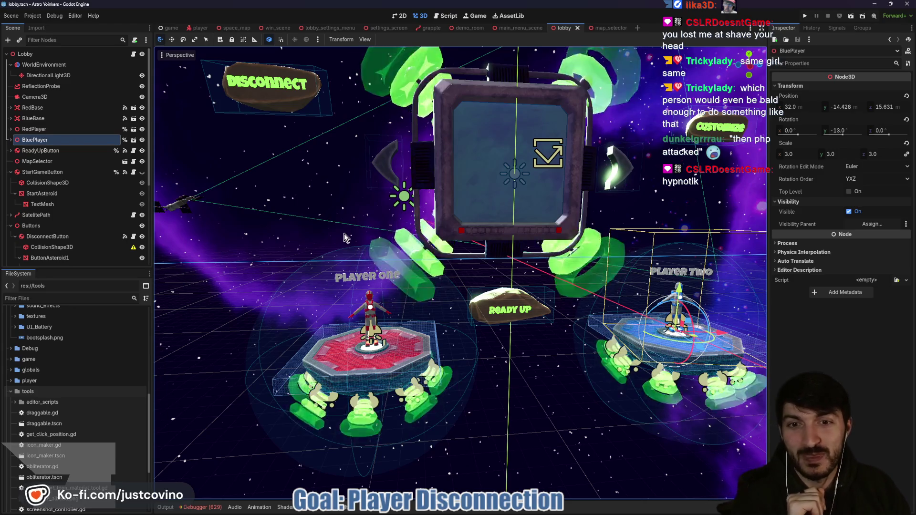
Zoom in and out around the lobby scene in the 3D viewport.
scroll(343, 233, "up", 2)
scroll(334, 234, "down", 3)
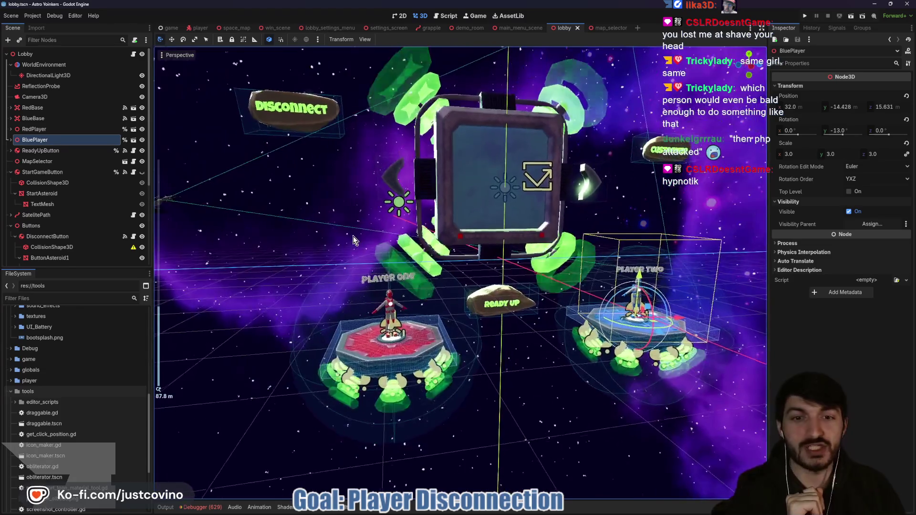
scroll(354, 234, "down", 2)
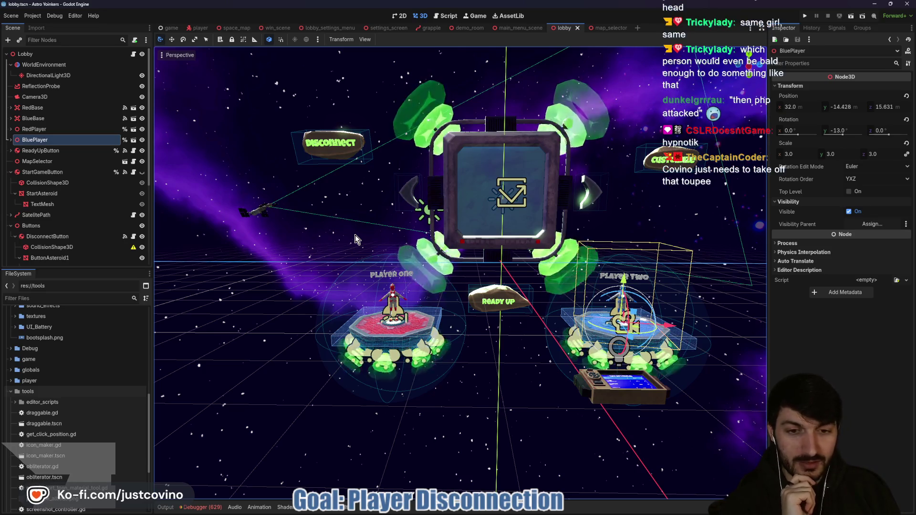
scroll(362, 240, "up", 2)
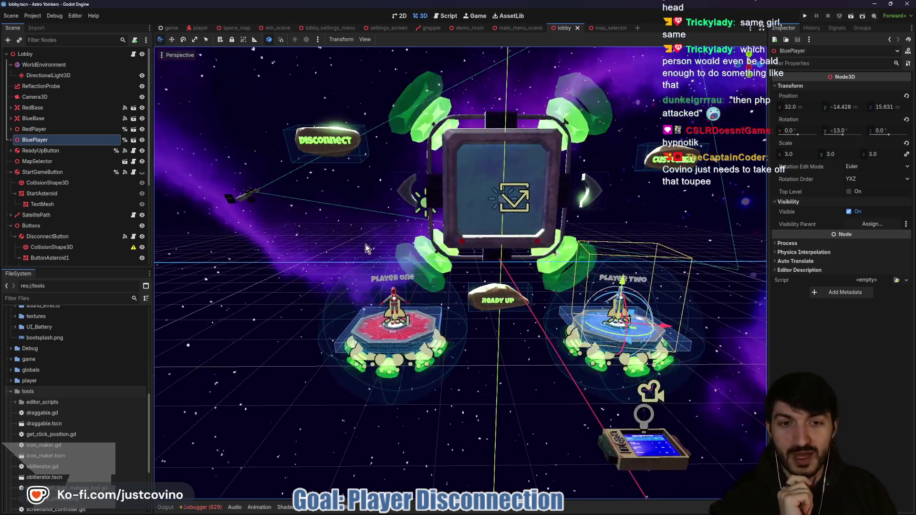
scroll(365, 244, "up", 3)
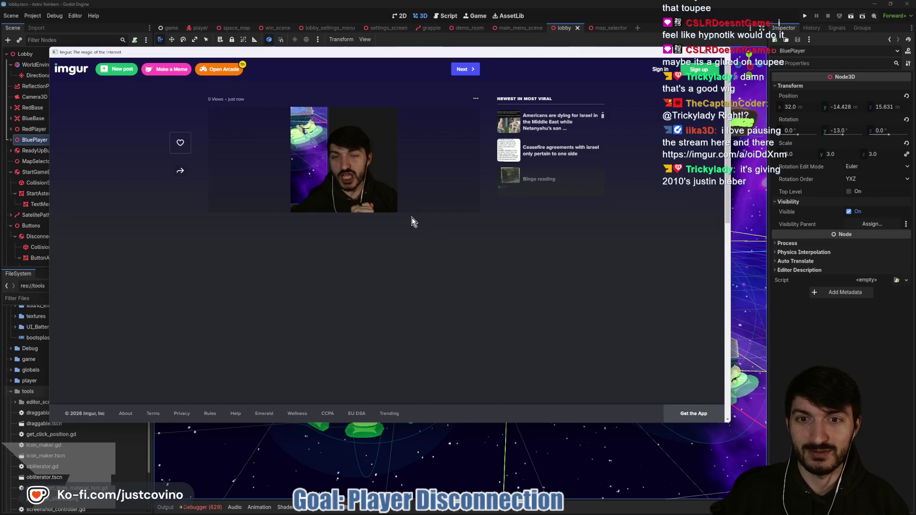
Close the Imgur page to reveal the Lobby 3D view with both players on their pads.
left_click(723, 53)
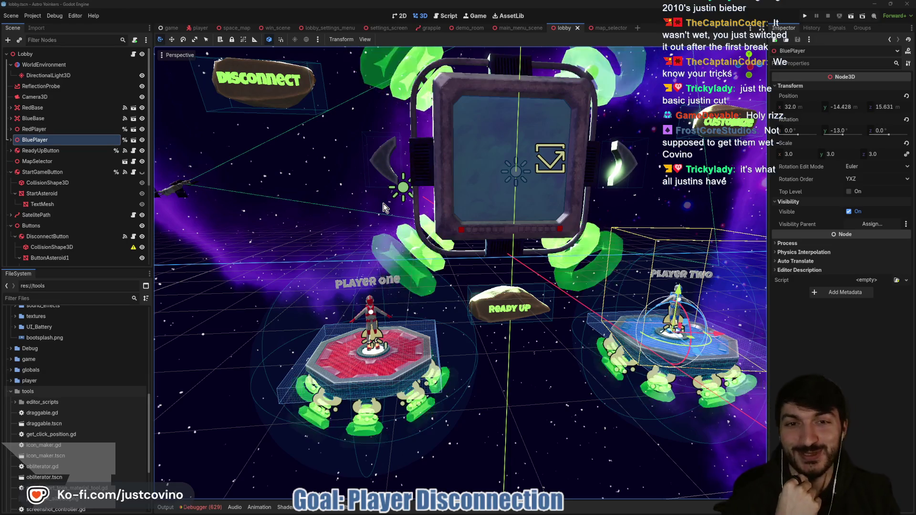
Orbit and zoom out to frame both player pads, the Disconnect rock and the Ready Up rock.
scroll(385, 209, "up", 2)
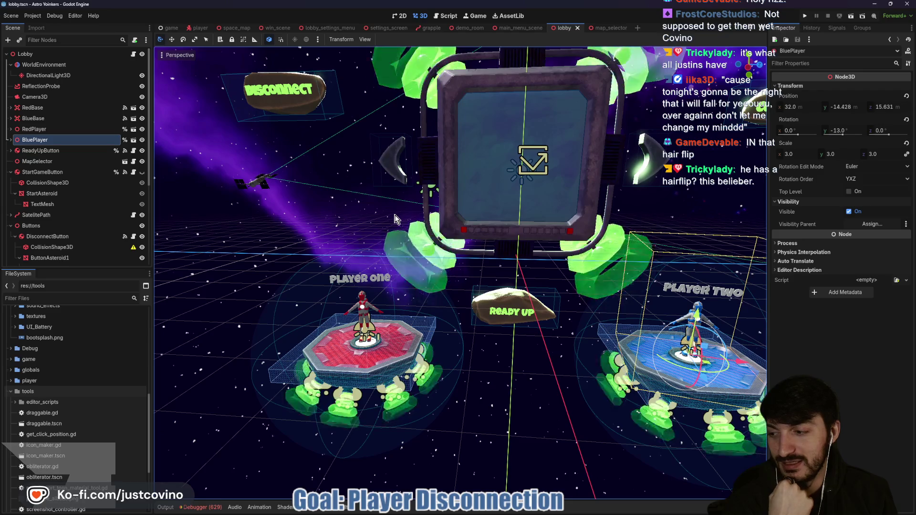
mouse_move(395, 235)
left_mouse_down()
mouse_move(539, 237)
mouse_move(477, 229)
left_mouse_up()
scroll(477, 229, "down", 1)
scroll(477, 229, "down", 2)
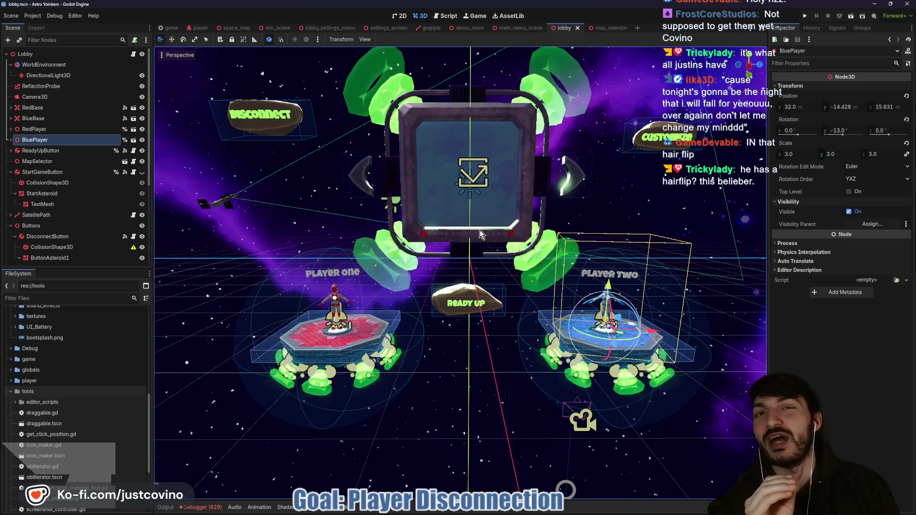
left_click_drag(526, 262, 509, 258)
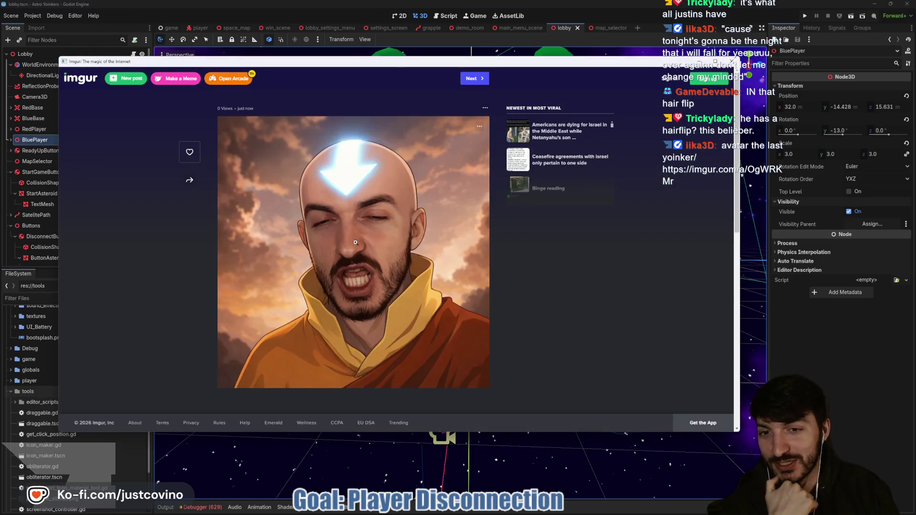
Close the reopened Imgur post and collapse StartGameButton's children in the Scene dock.
scroll(377, 241, "down", 1)
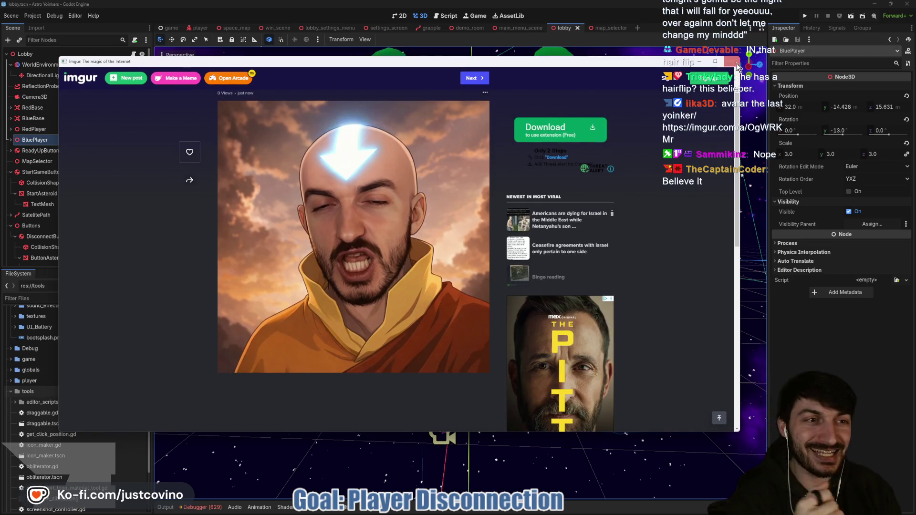
left_click(731, 63)
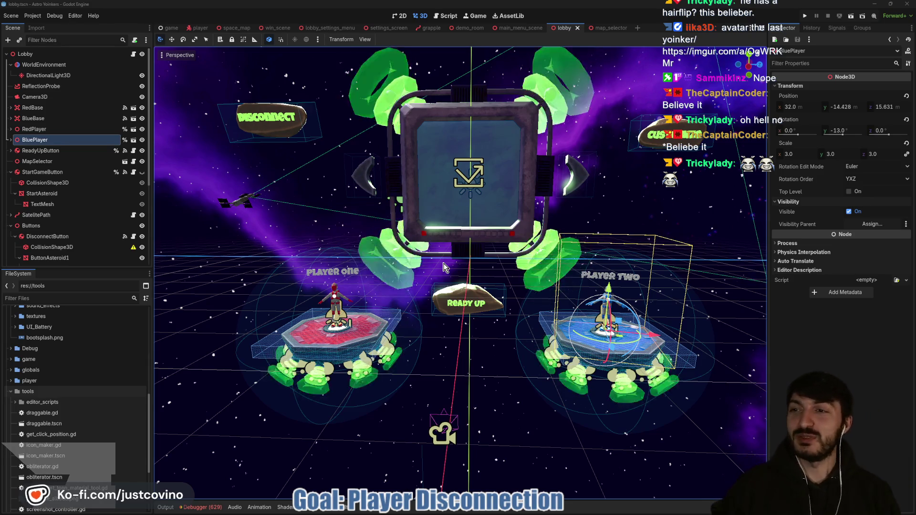
left_click(11, 172)
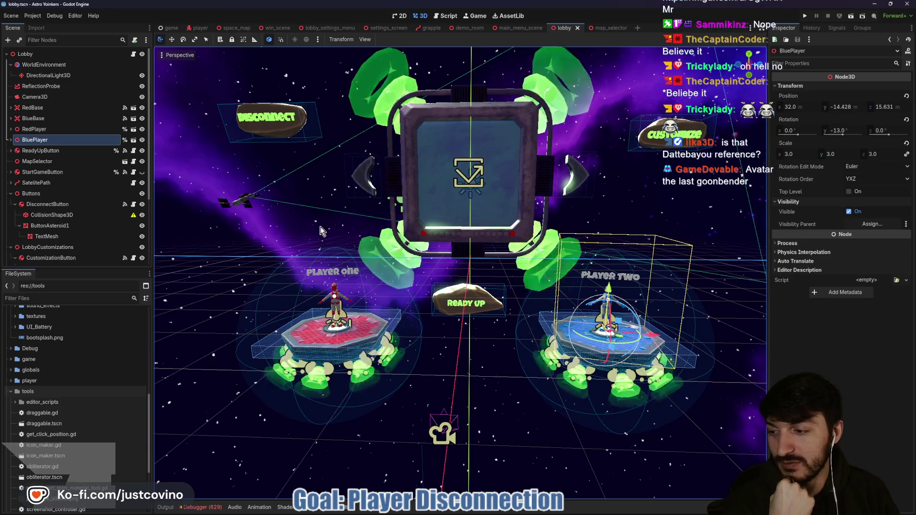
Orbit the lobby view slightly to show the DisconnectButton rock beside the player pads.
left_click_drag(320, 231, 325, 237)
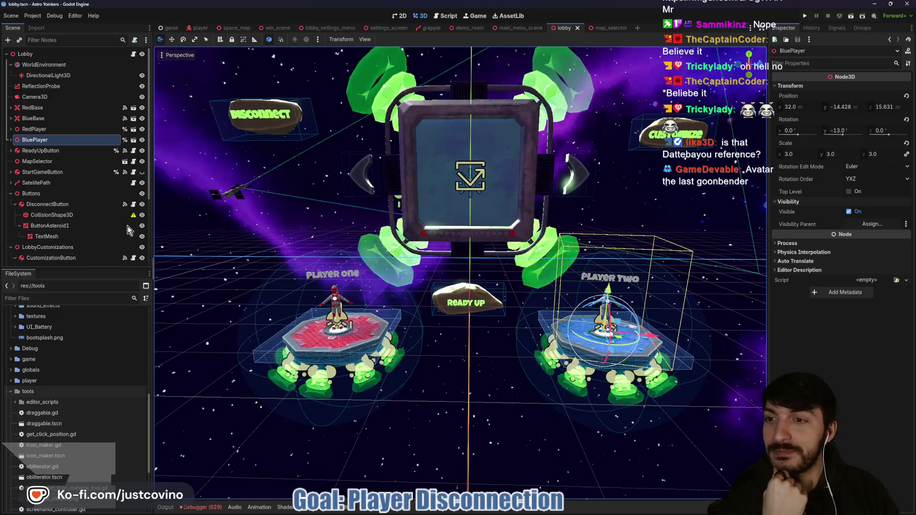
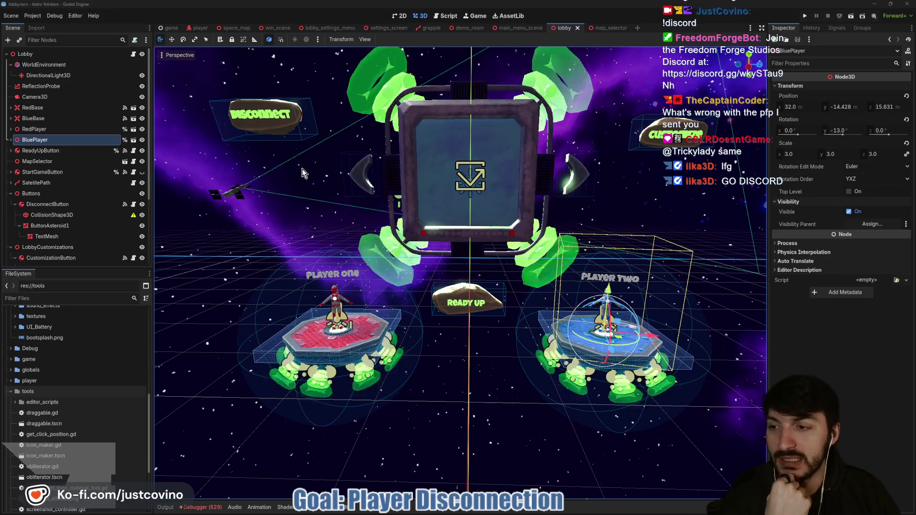
Orbit around the lobby scene and select the Lobby root node to show its lobby.gd script.
left_click_drag(293, 225, 320, 212)
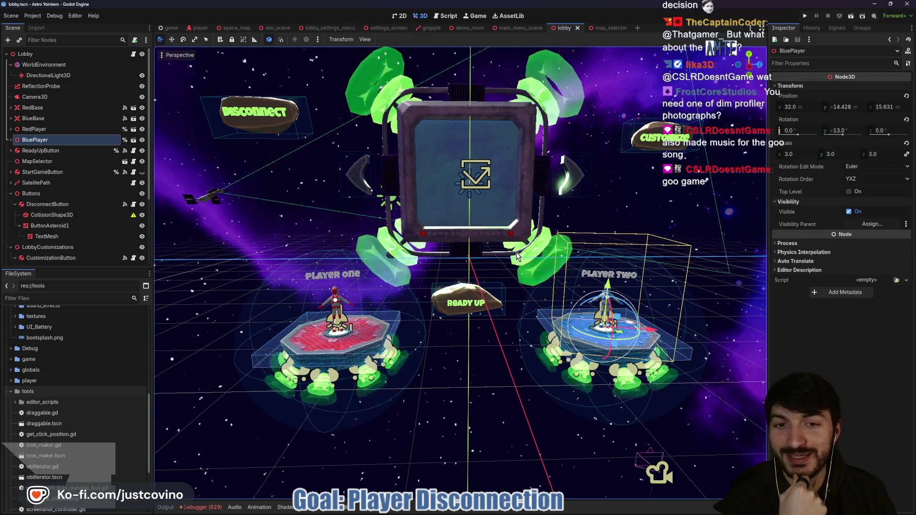
scroll(509, 255, "down", 2)
left_click_drag(509, 256, 389, 203)
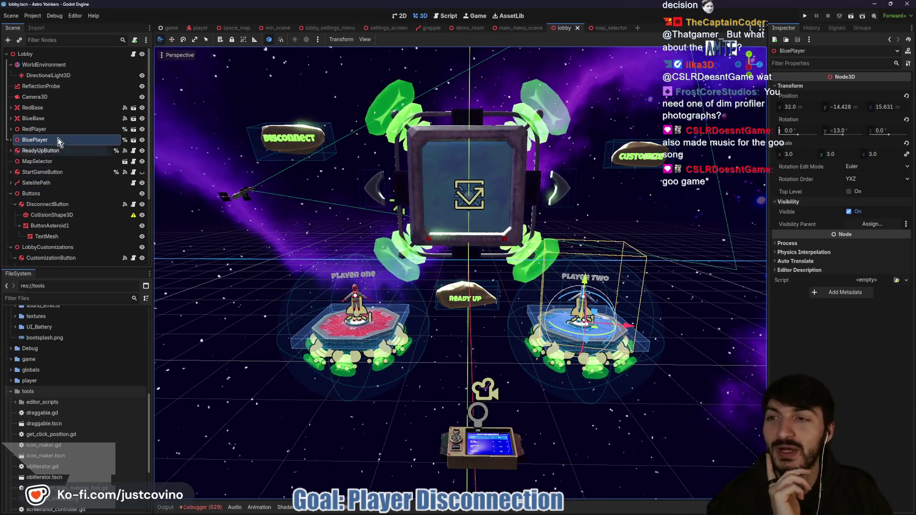
left_click(122, 52)
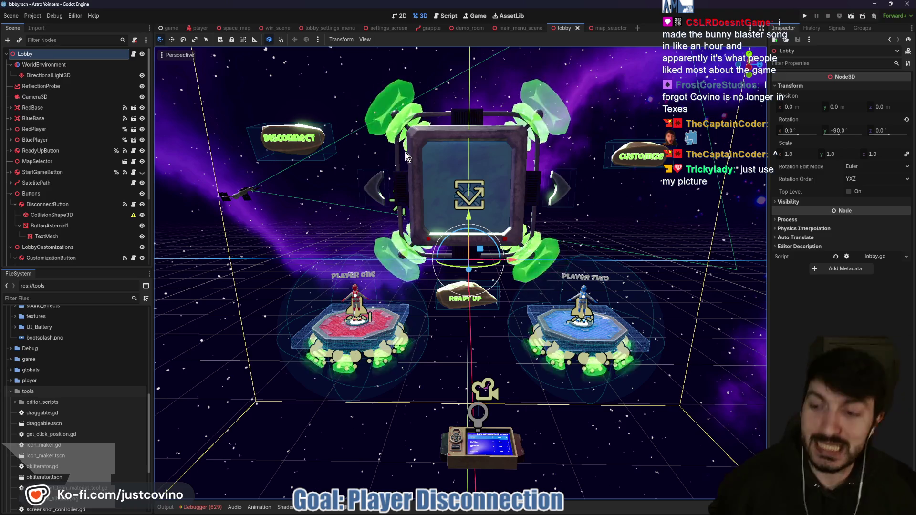
mouse_move(405, 153)
left_mouse_down()
mouse_move(365, 215)
mouse_move(356, 186)
left_mouse_up()
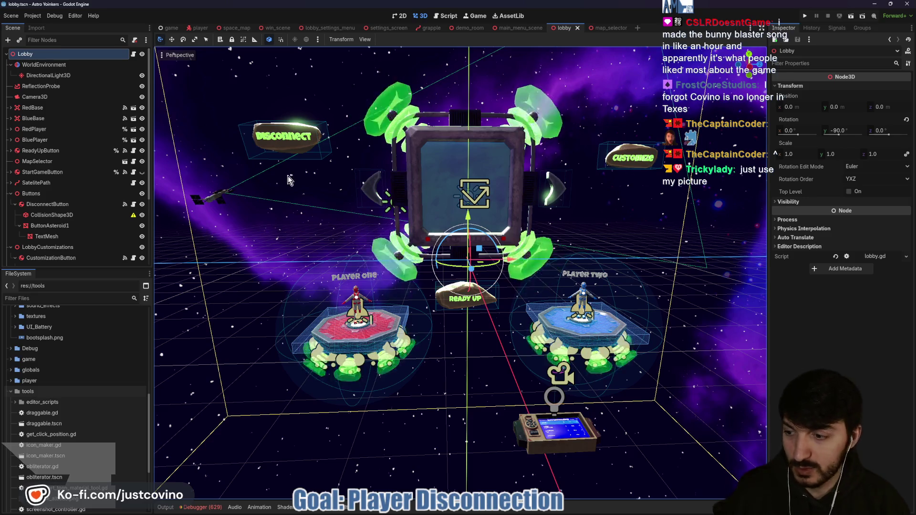
Open lobby.gd from the Lobby node and place the caret on the line after SKY_SPIN_SPEED.
left_click(134, 54)
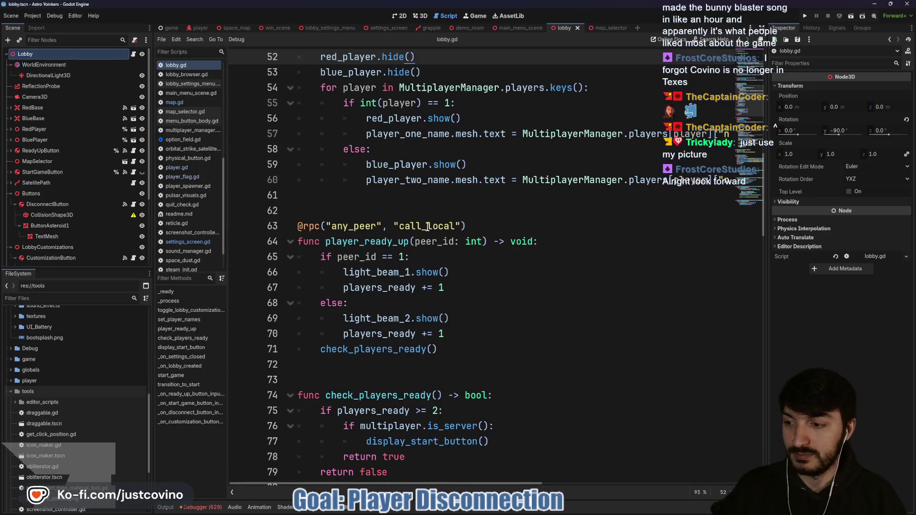
scroll(438, 232, "up", 6)
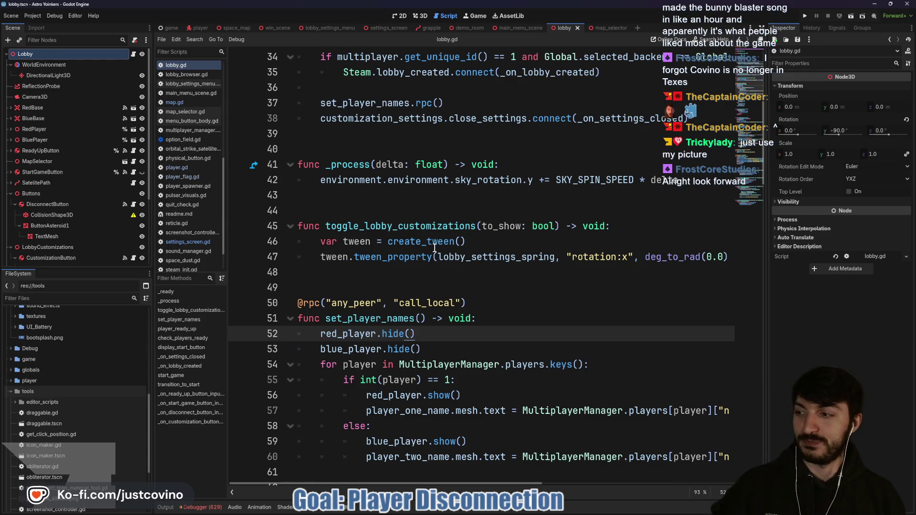
mouse_move(435, 248)
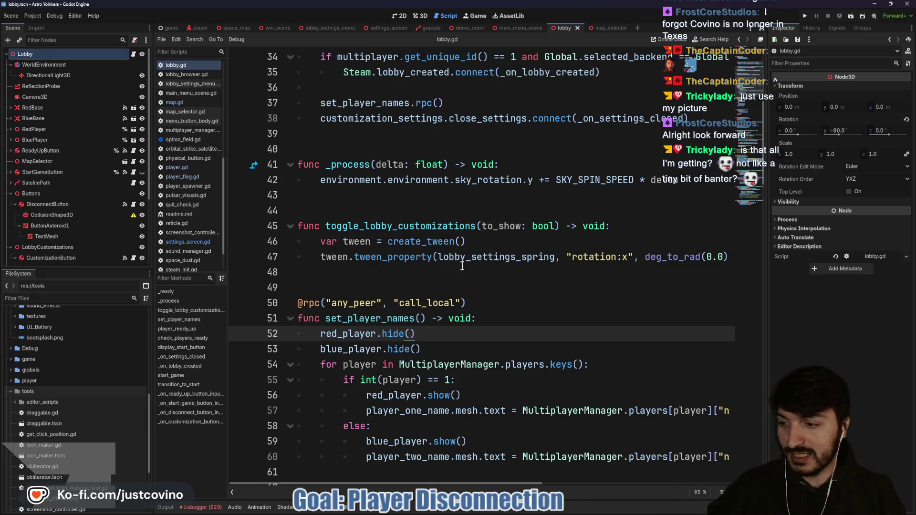
scroll(450, 271, "up", 5)
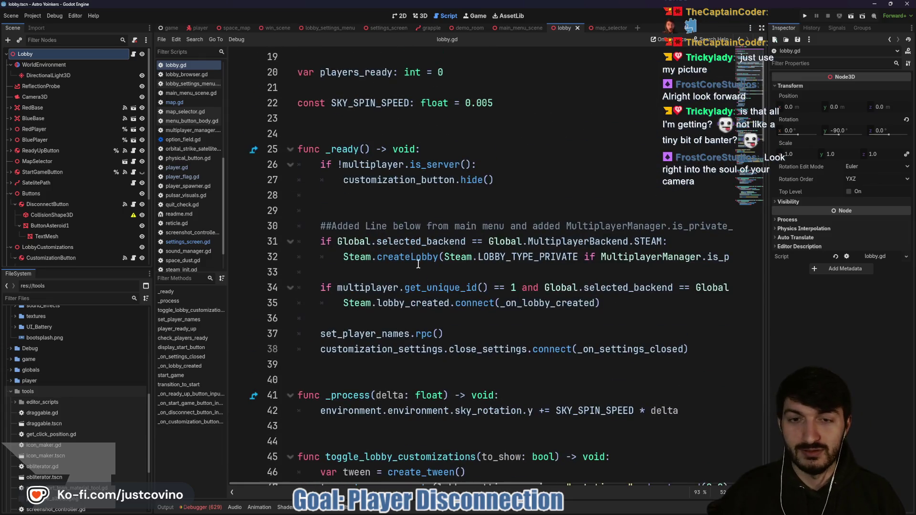
left_click(382, 210)
scroll(382, 205, "up", 2)
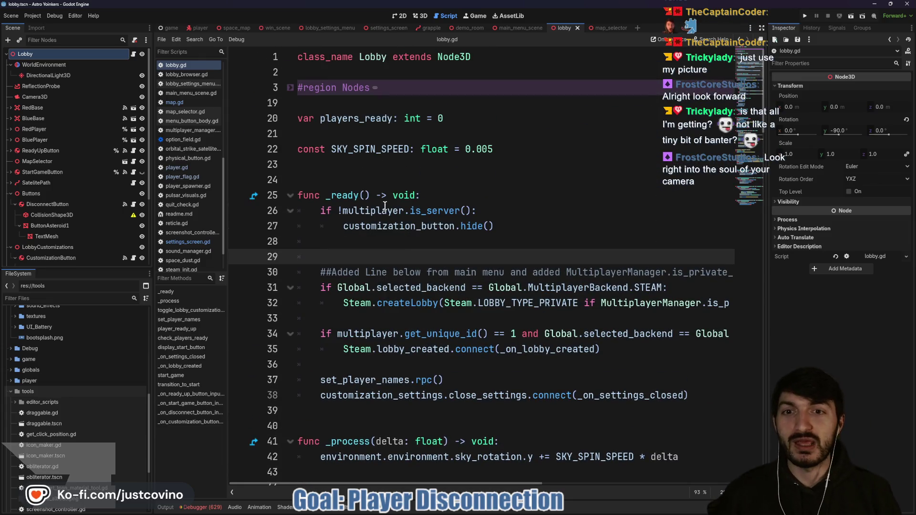
left_click(343, 164)
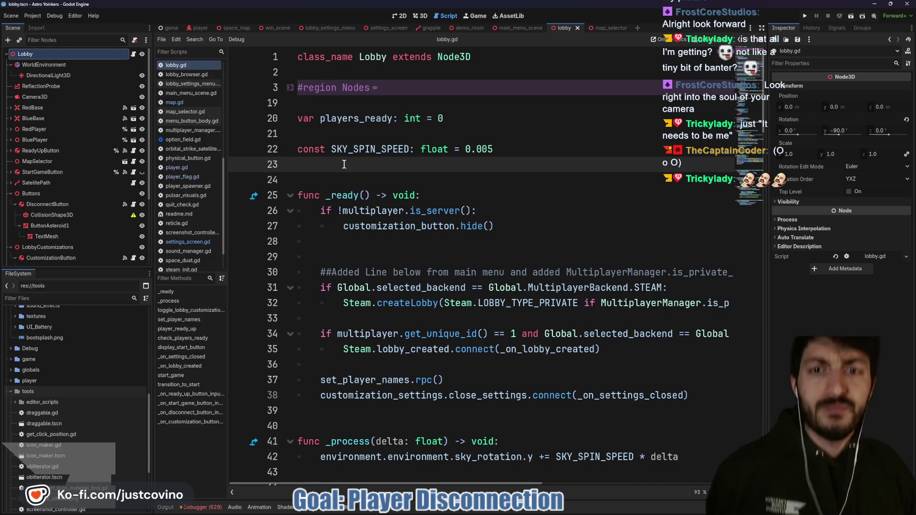
Insert '##TODO MASSIVE REWORK' below SKY_SPIN_SPEED, followed by a new '#' comment line.
key("Return")
type("##TODO MASSIVE")
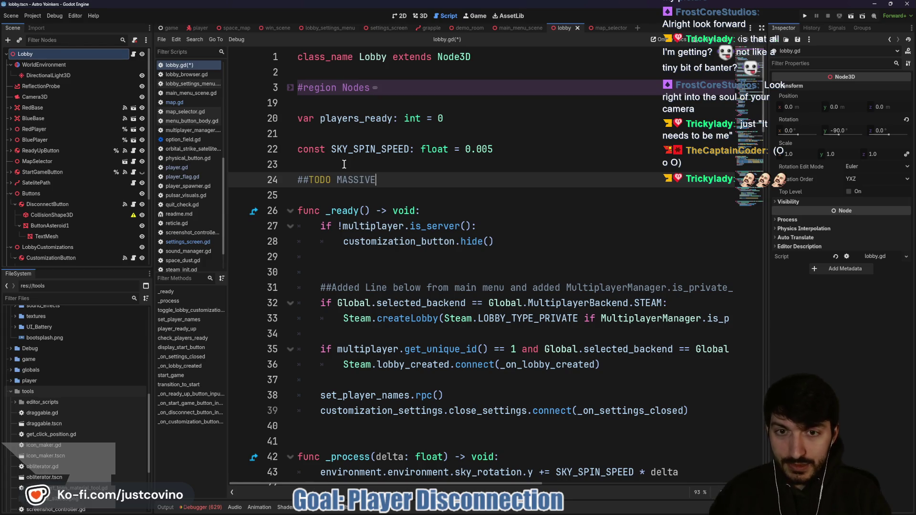
type(" REWORK")
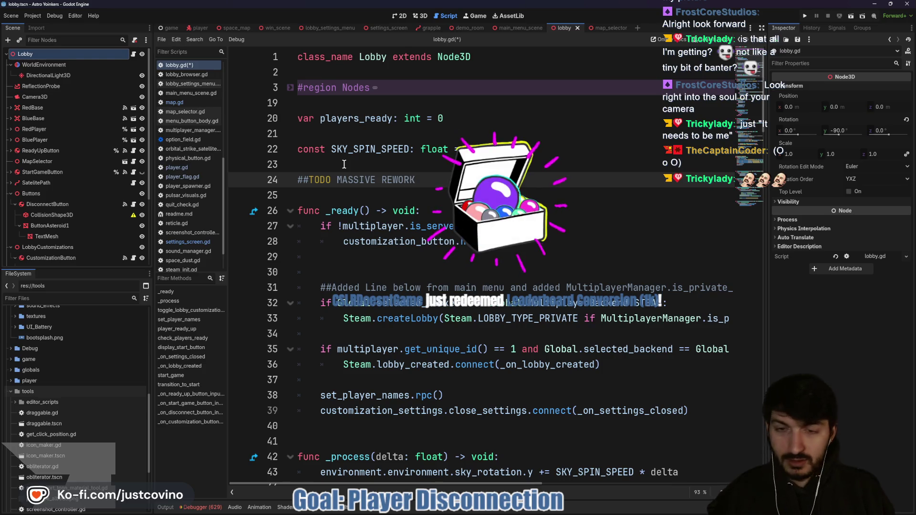
key("Return")
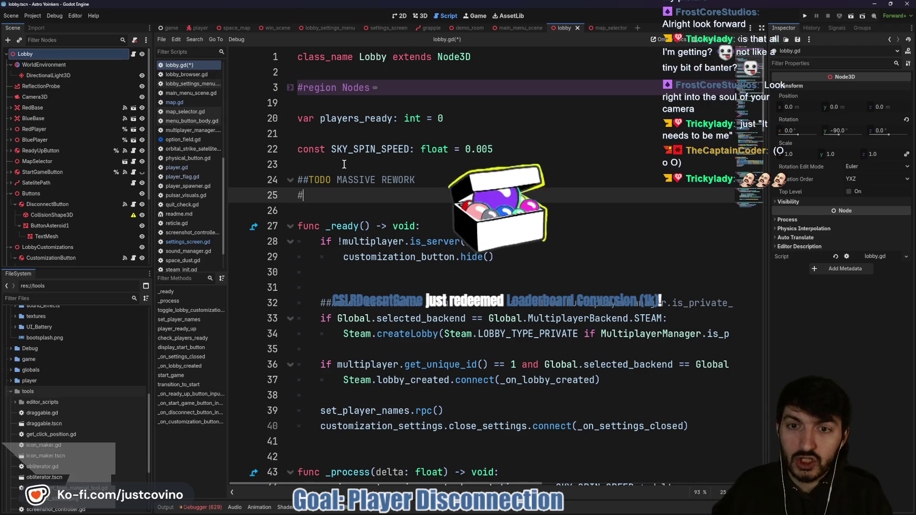
type("#")
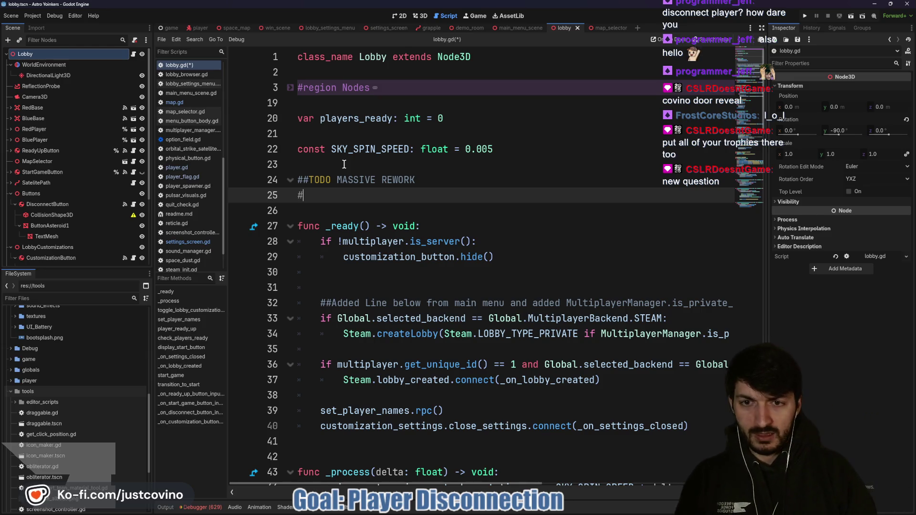
Write the notes 'MultiplayerSpawner for Player Avatar' and 'Figure out Team Colors / Be able to switch Teams'.
type("Multipla")
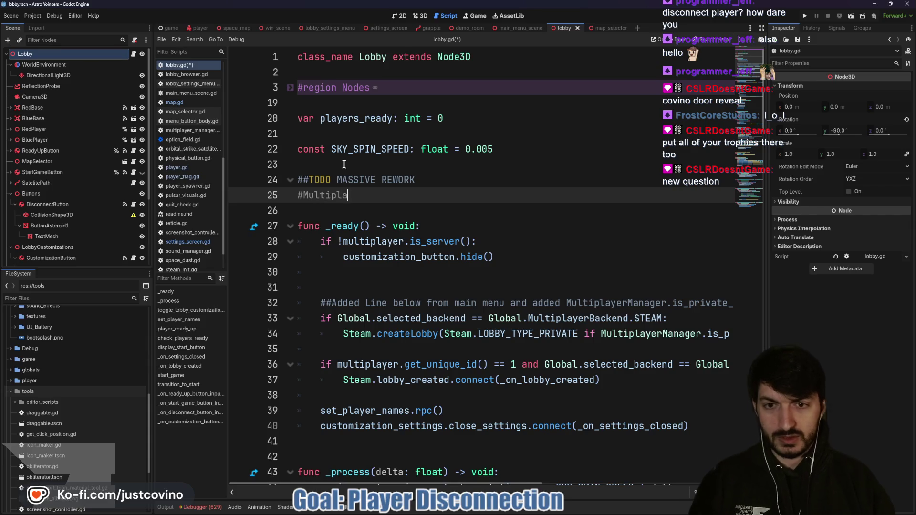
type("yerSpawner for Player")
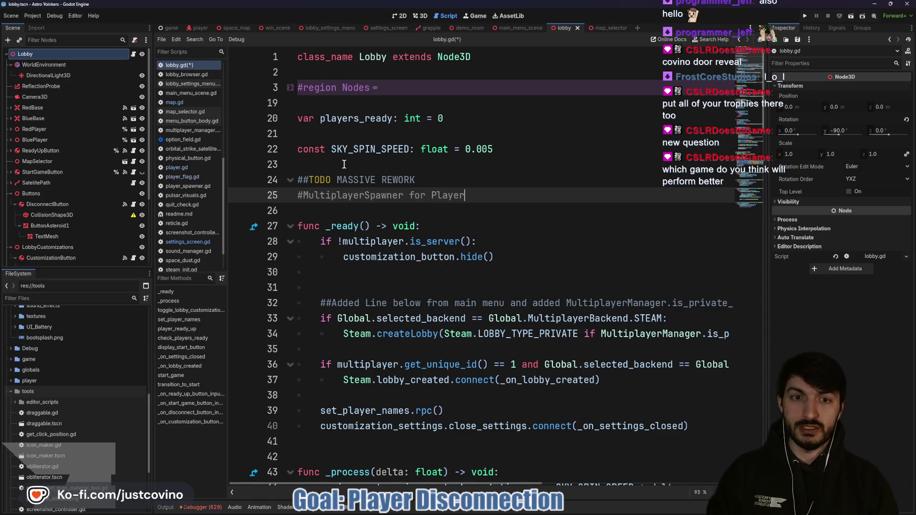
type(" Avatar")
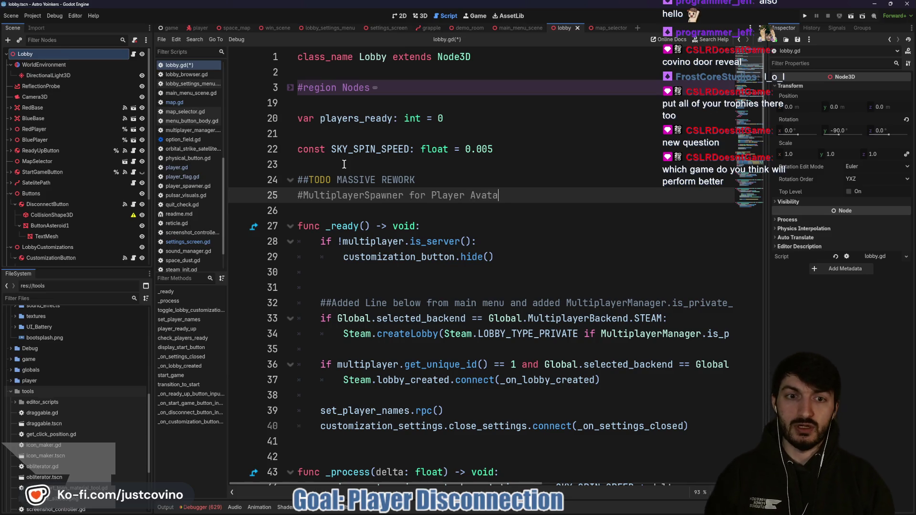
key("Return")
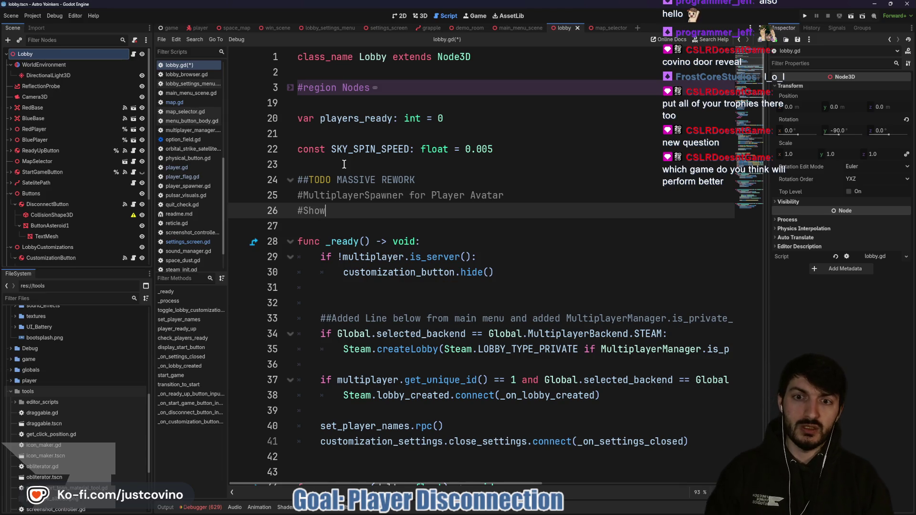
key("BackSpace")
type("F")
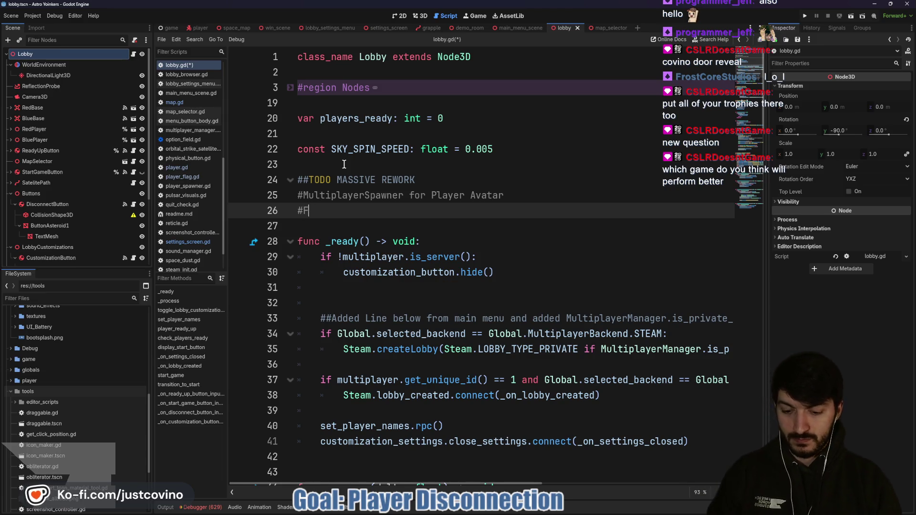
type("igure out Team Colors")
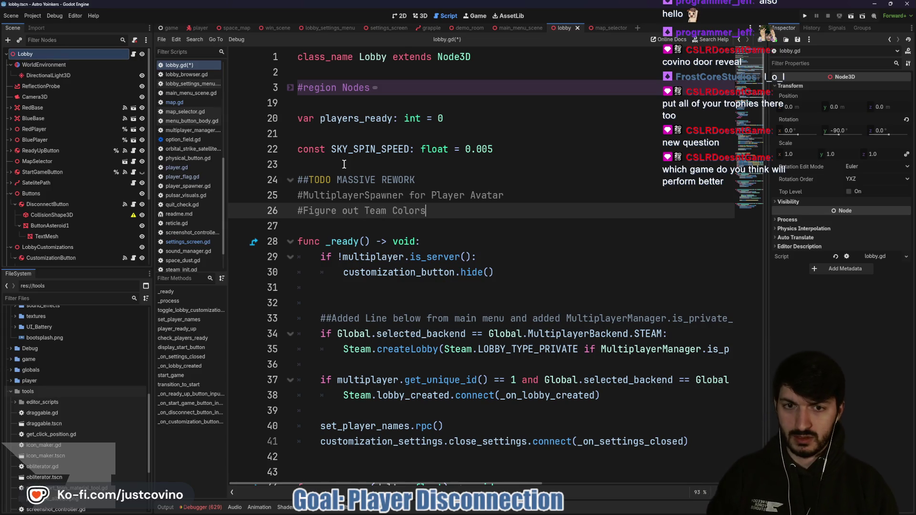
type(" / Be able ")
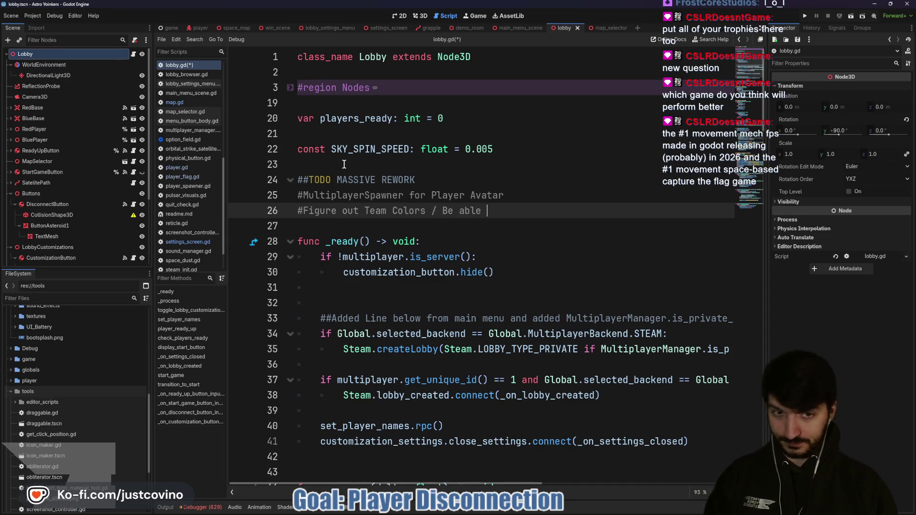
type("to switch Teams")
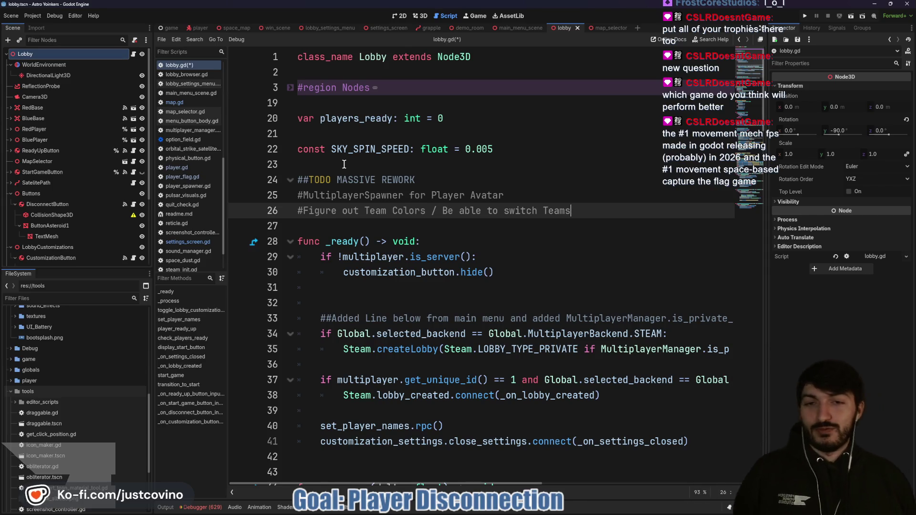
key("Return")
type("#")
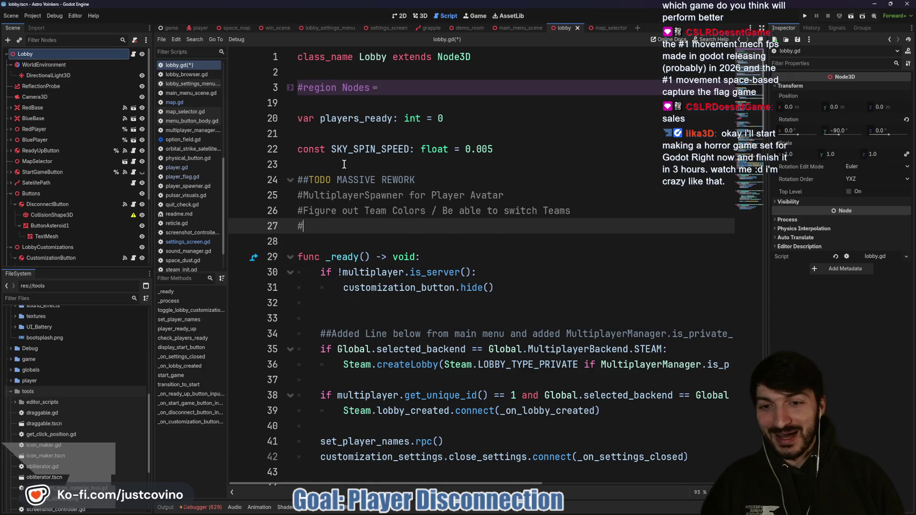
Add a space after the '#' in the two earlier TODO comments.
key("Up")
key("Up")
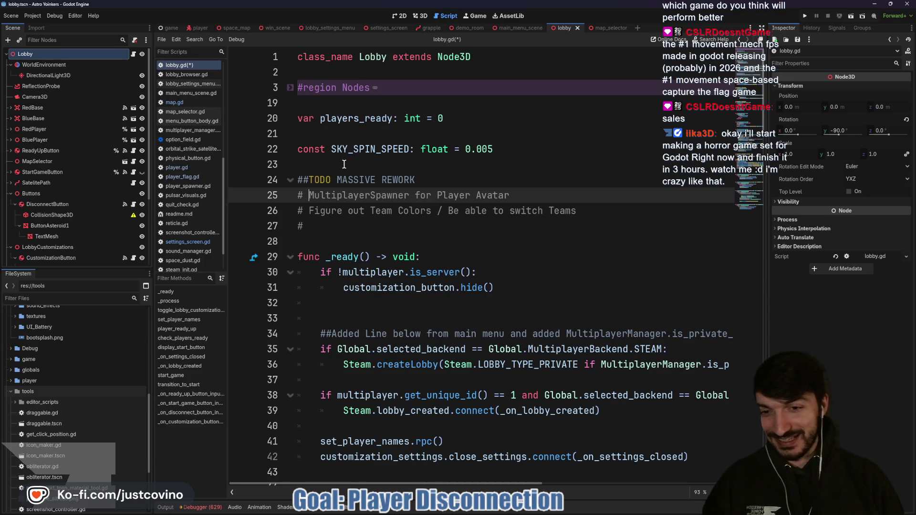
key("Down")
key("Down")
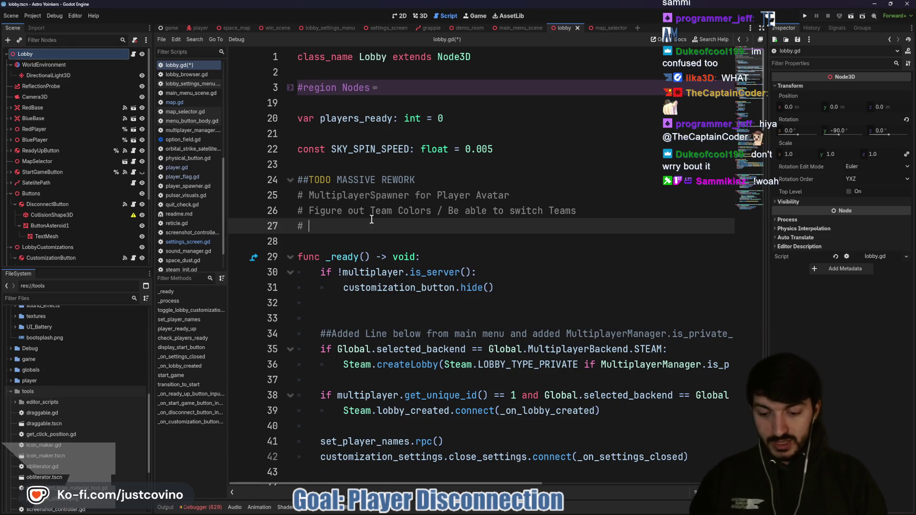
Finish the note 'On player Disconnect be able to remove spawned avatar' and save lobby.gd.
type("On PLay")
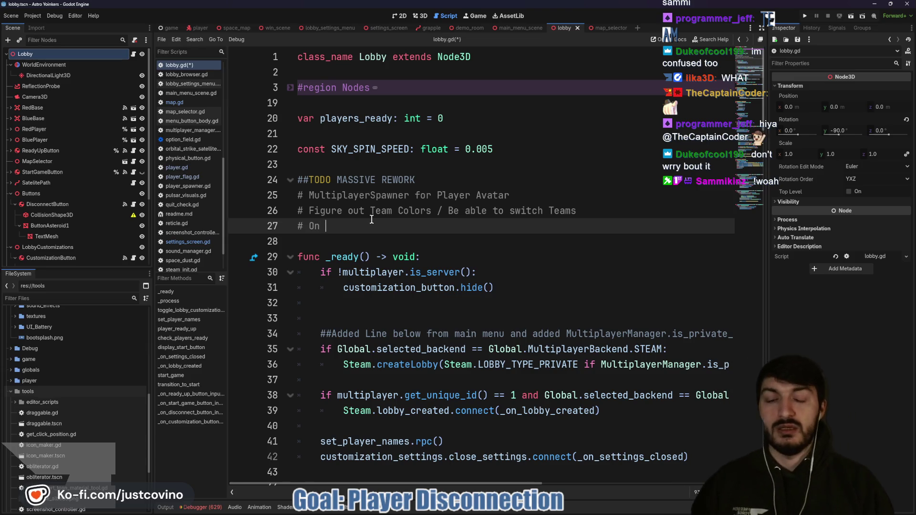
key("BackSpace")
key("BackSpace")
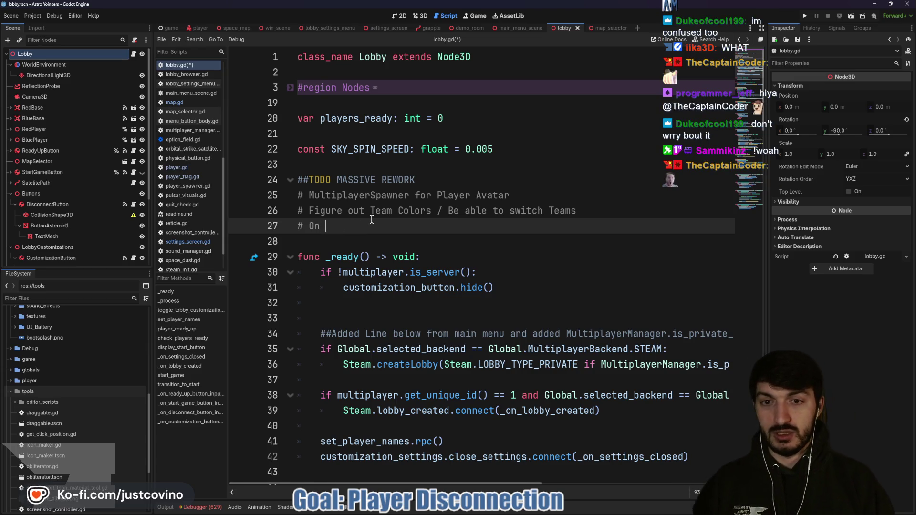
type("player Disco")
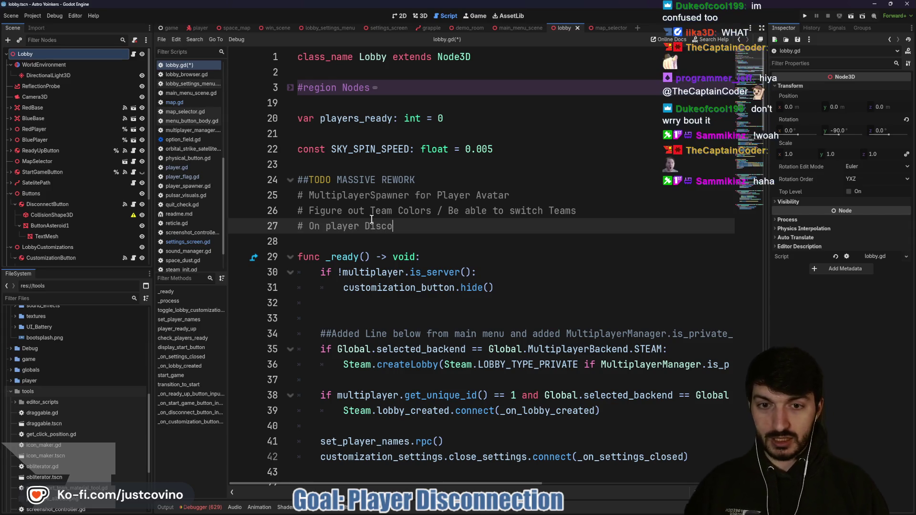
type("nnect be able t")
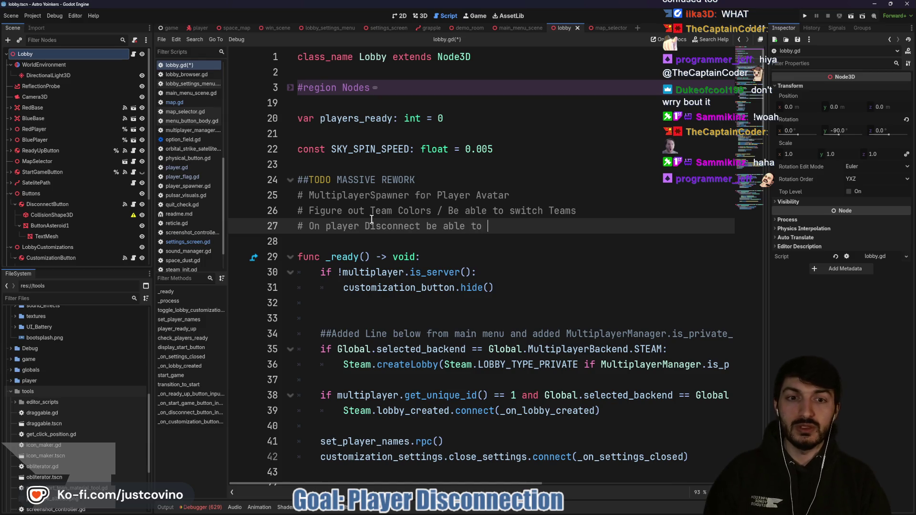
type("ove spa")
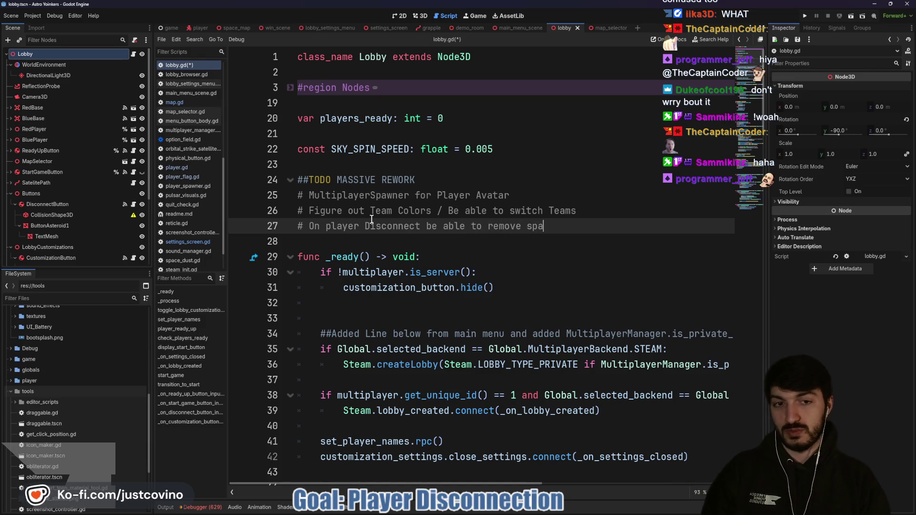
type("wned avatar")
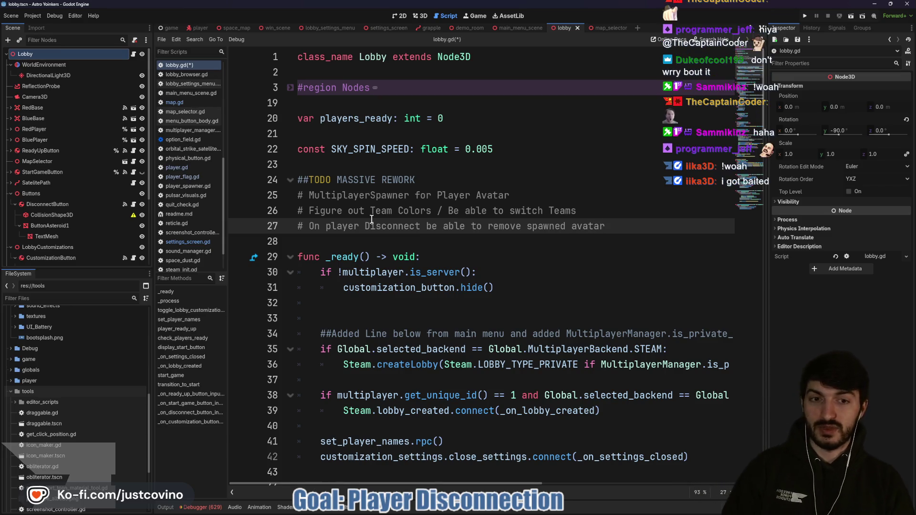
key("ctrl+s")
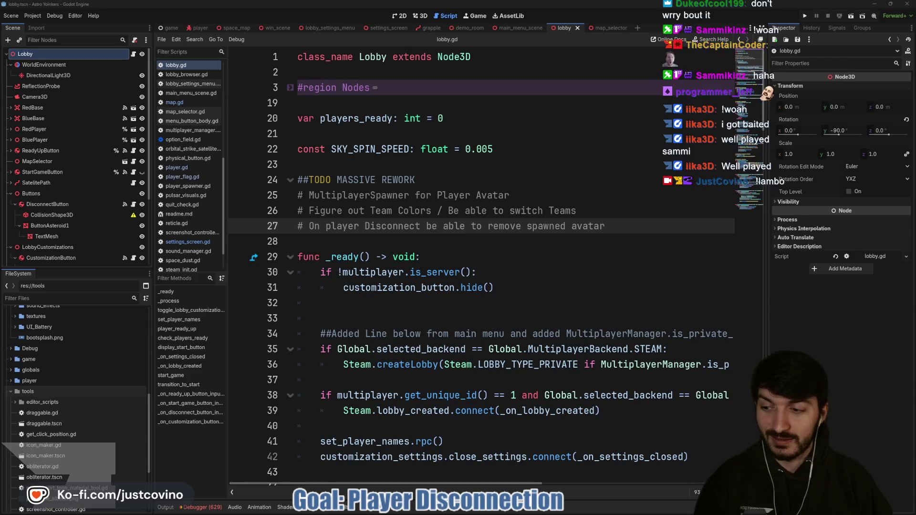
Add a blank line below the TODO comments and save the script again.
left_click(427, 241)
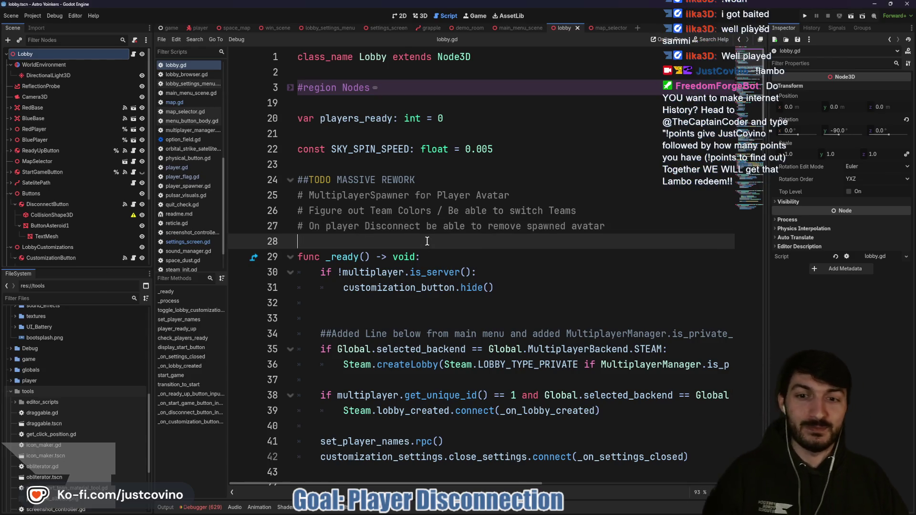
key("Return")
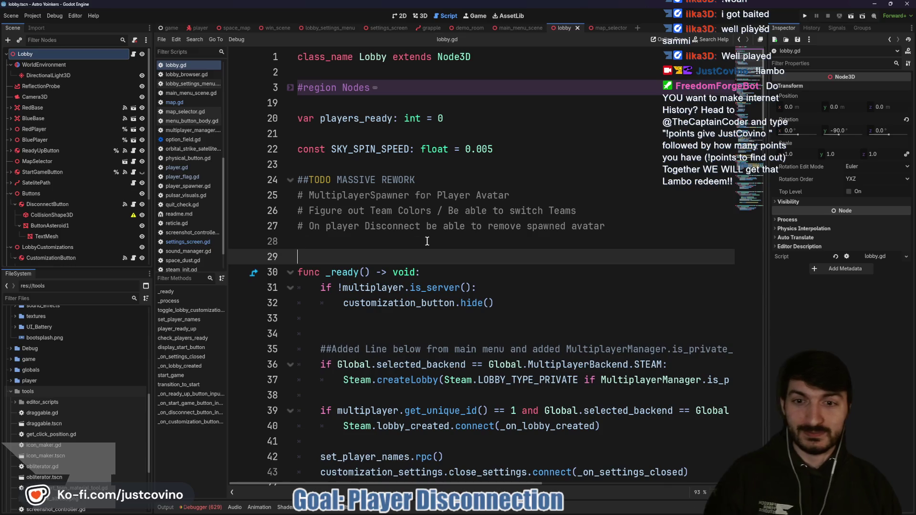
left_click(427, 241)
key("ctrl+s")
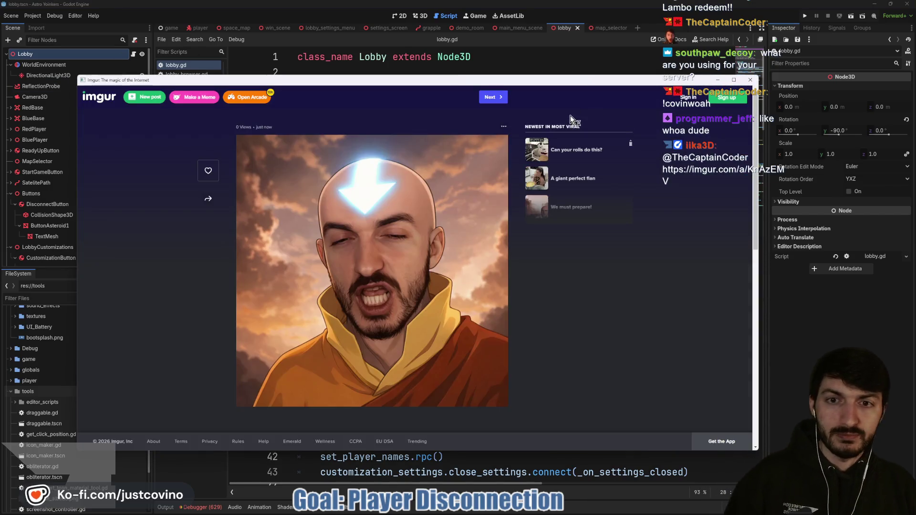
key("ctrl+w")
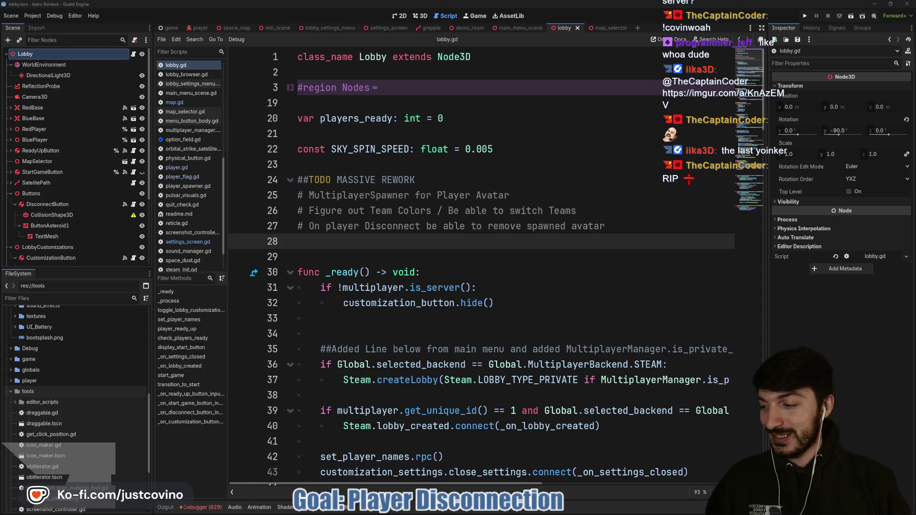
Open the pause_menu scene to show its Settings panel in the 2D editor.
left_click(444, 257)
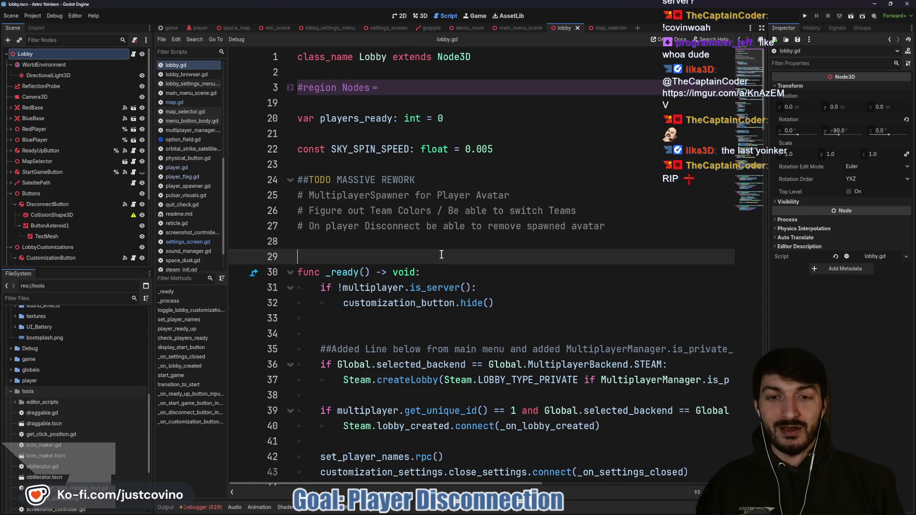
left_click(234, 26)
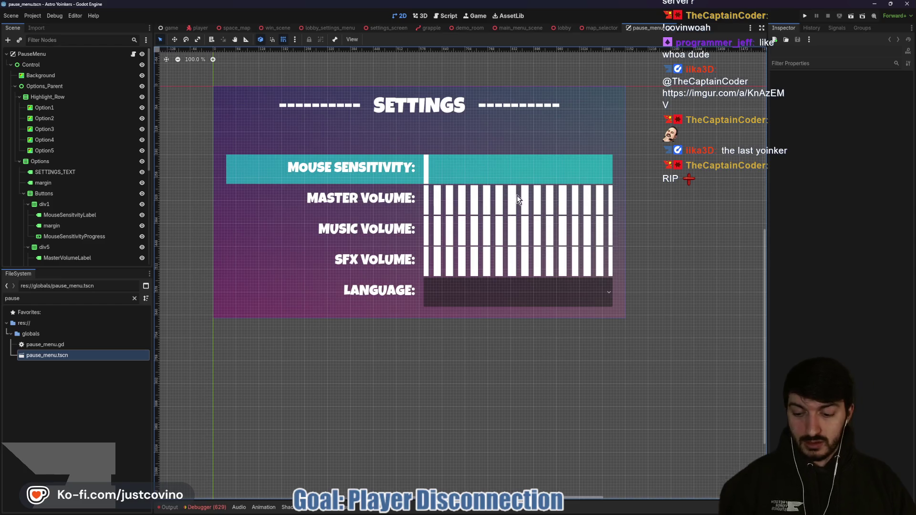
mouse_move(623, 298)
left_mouse_down()
mouse_move(638, 294)
mouse_move(629, 143)
mouse_move(655, 160)
left_mouse_up()
mouse_move(362, 313)
left_mouse_down()
mouse_move(619, 354)
mouse_move(326, 329)
left_mouse_up()
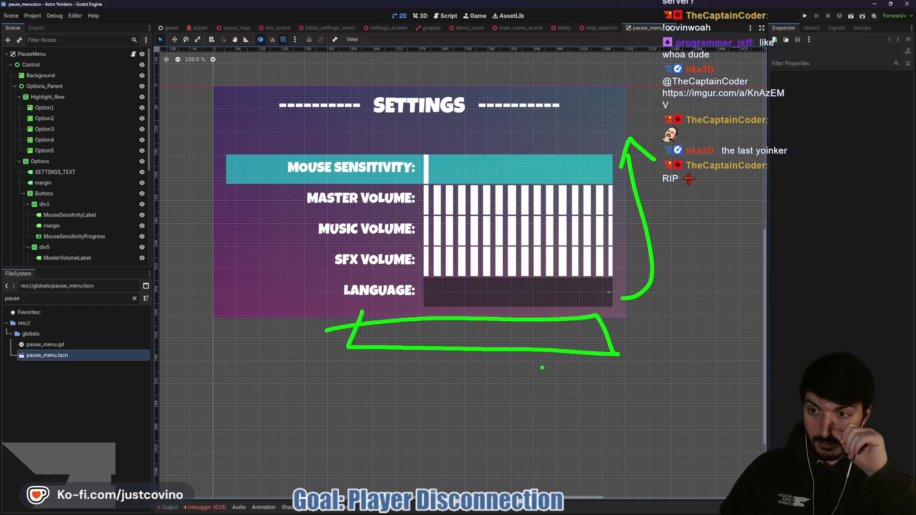
Try out 'Disconnect', 'Quit' and then 'Rage Quit' as text in the pause menu, then dismiss it.
key("Escape")
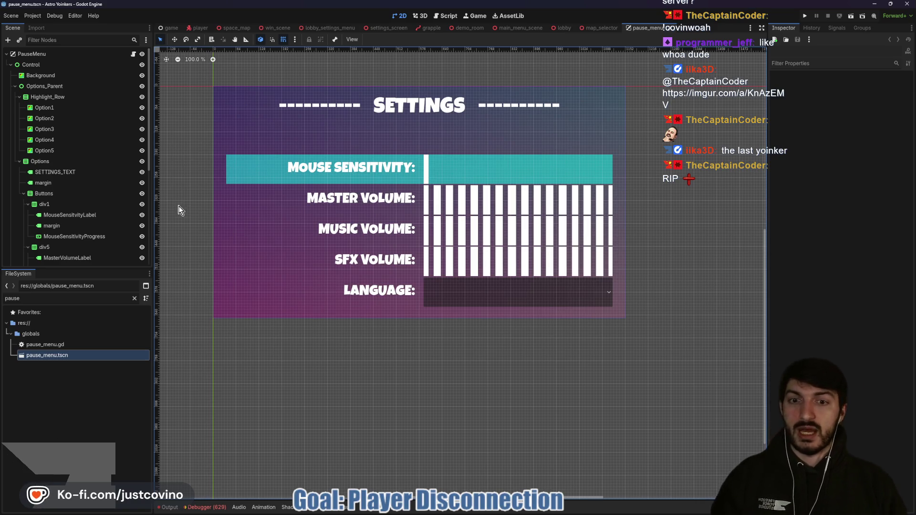
key("ctrl+shift+d")
left_click_drag(366, 313, 561, 355)
left_click_drag(394, 359, 394, 323)
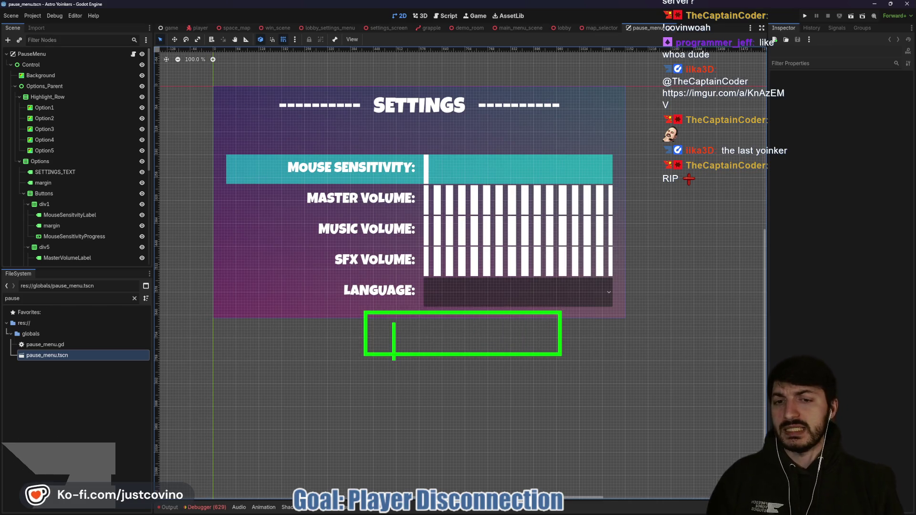
type("Disconnect")
key("BackSpace")
key("BackSpace")
key("BackSpace")
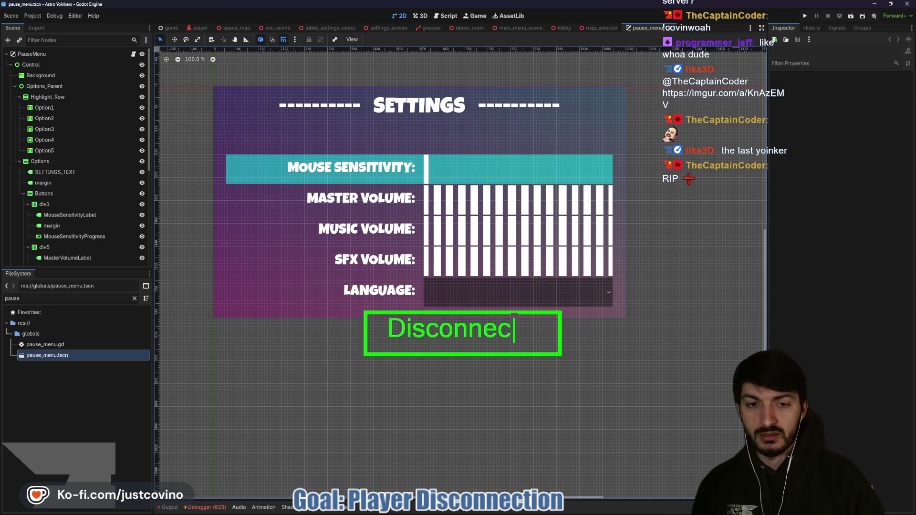
type("Quit")
key("BackSpace")
key("BackSpace")
key("BackSpace")
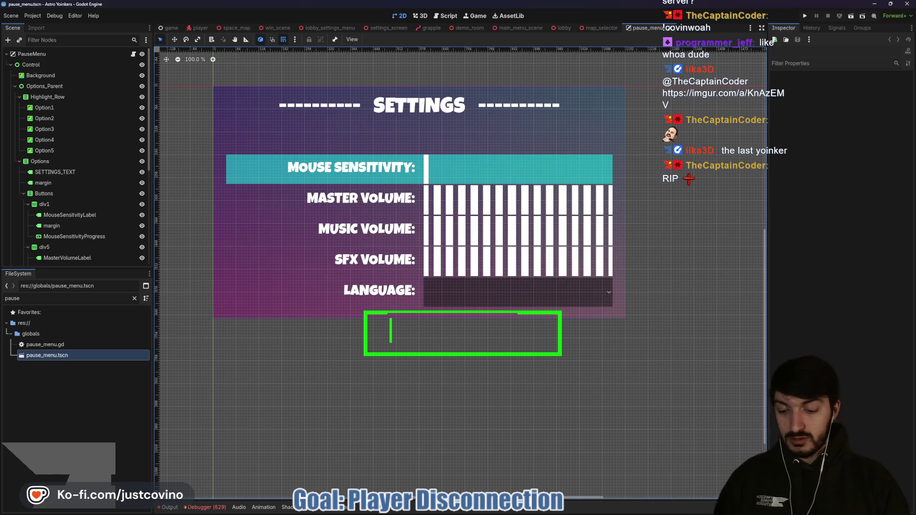
type("Rage Quit")
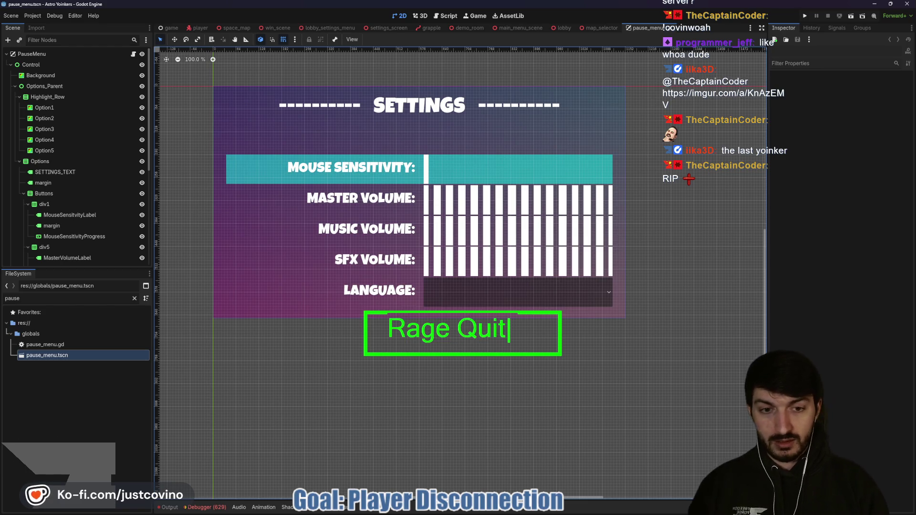
key("Escape")
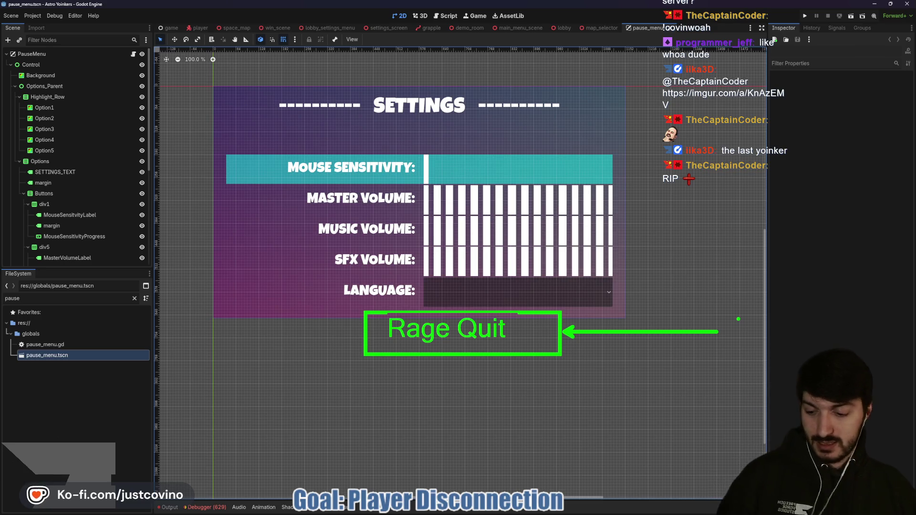
key("Escape")
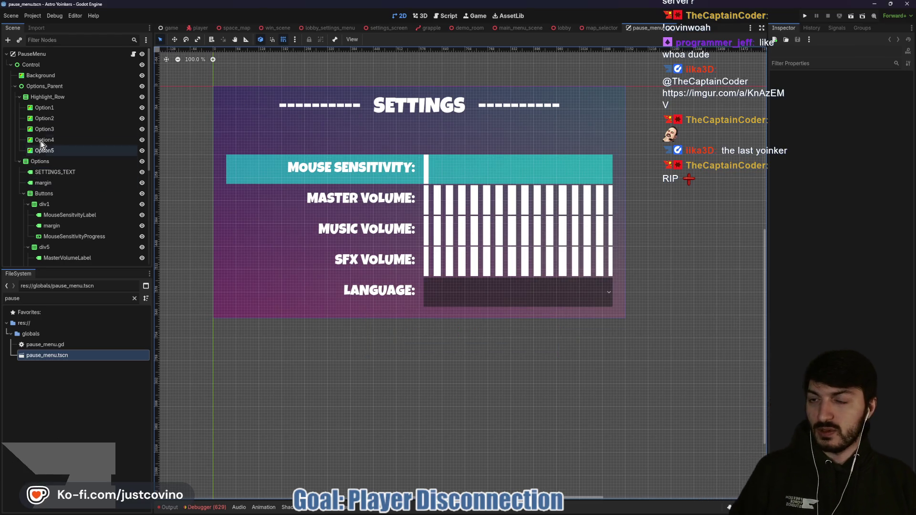
Duplicate the div4 language row in the Buttons container as a new div6 row.
left_click(43, 108)
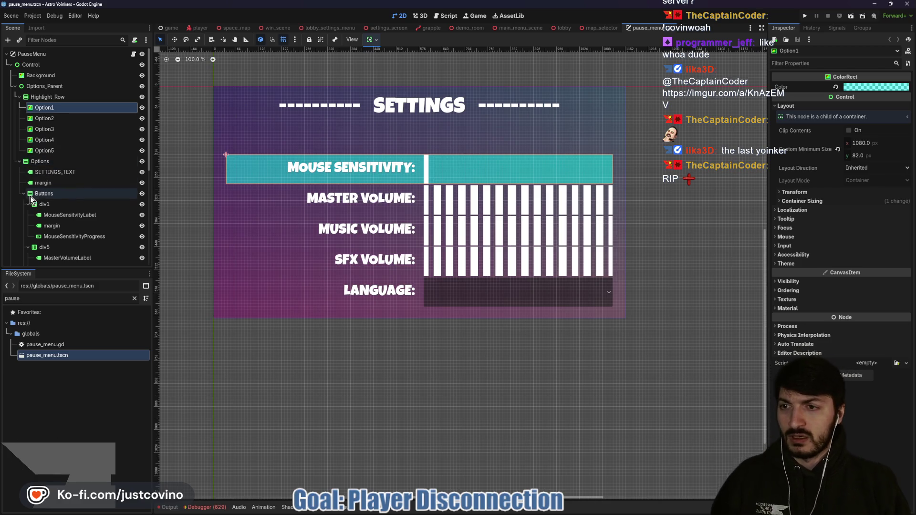
left_click(43, 193)
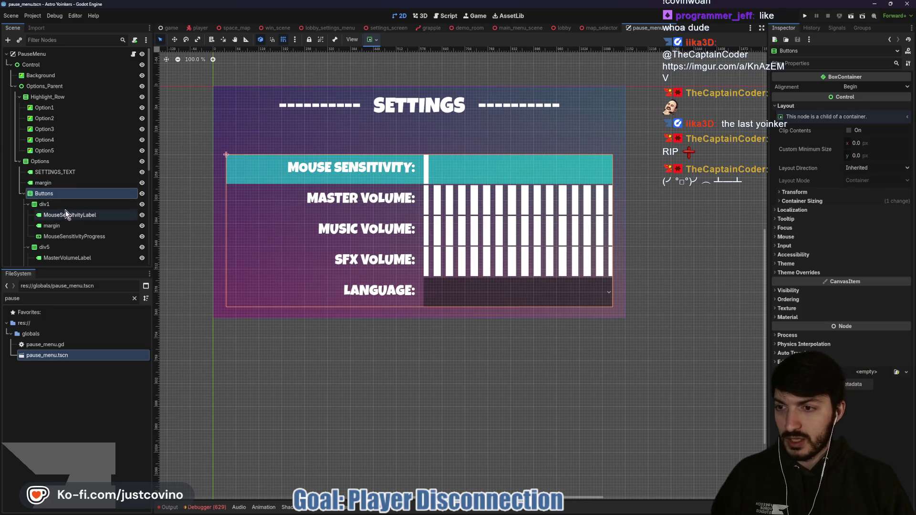
scroll(70, 218, "down", 1)
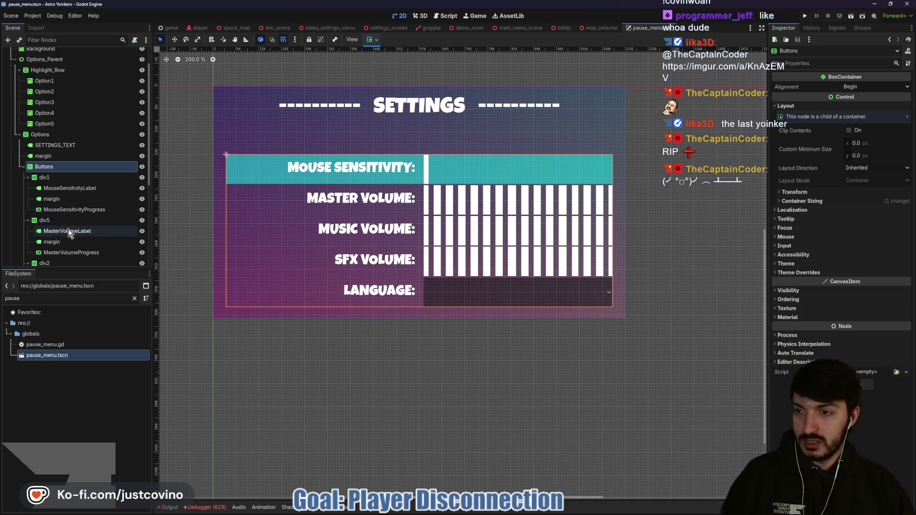
scroll(67, 227, "down", 3)
scroll(50, 224, "down", 2)
left_click(47, 212)
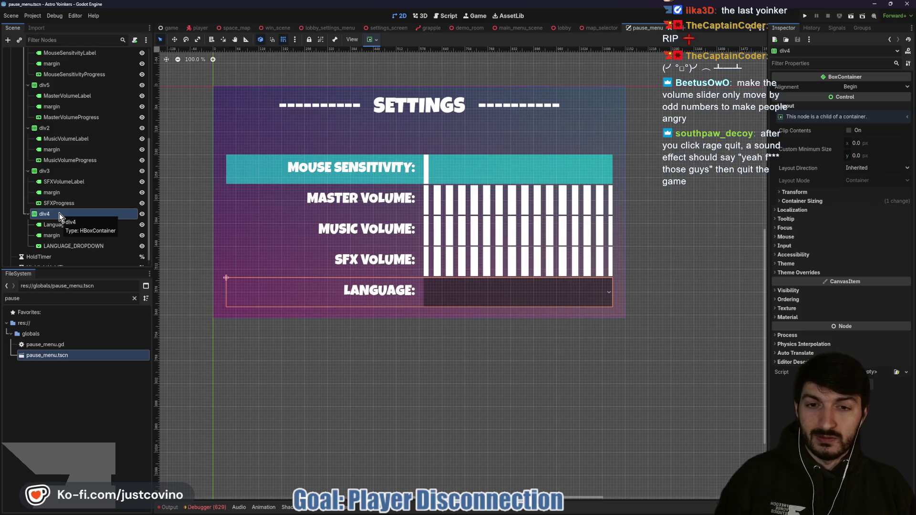
key("ctrl+d")
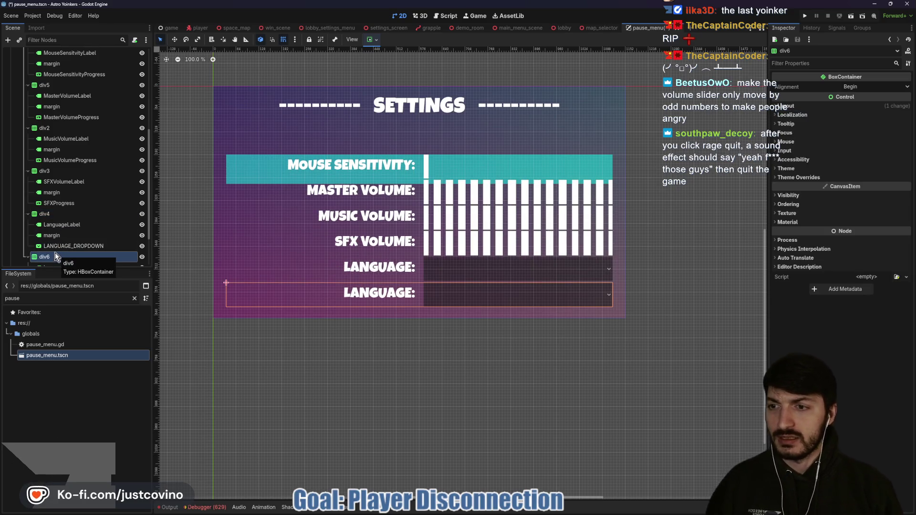
Rename the copied row's language label to QuitLabel.
scroll(56, 252, "down", 3)
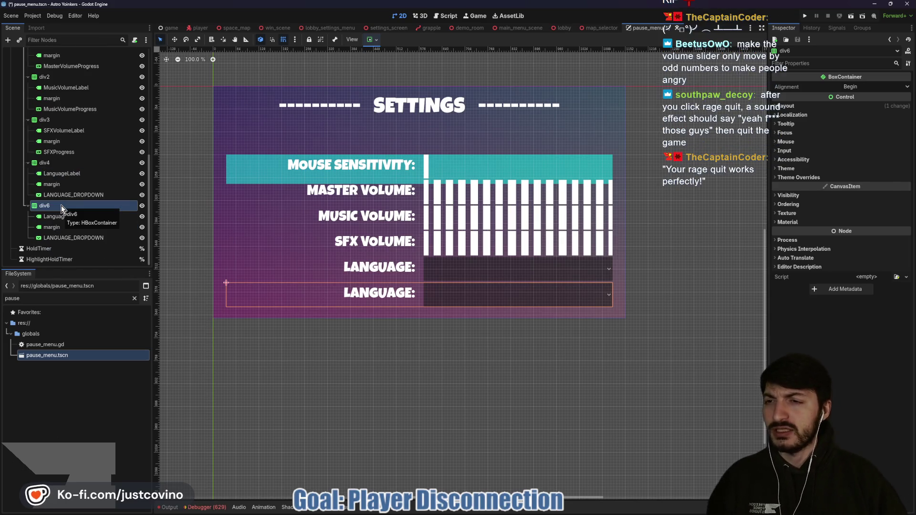
scroll(64, 204, "up", 5)
scroll(70, 170, "down", 5)
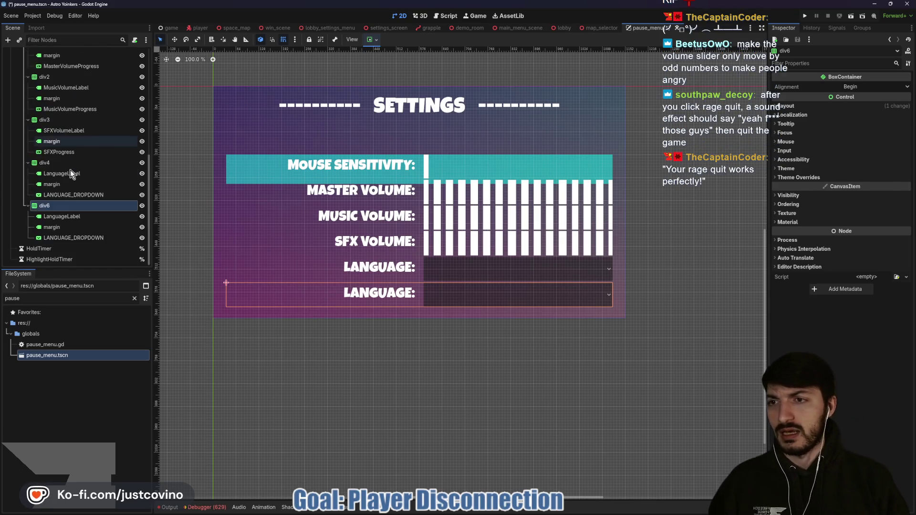
left_click(67, 216)
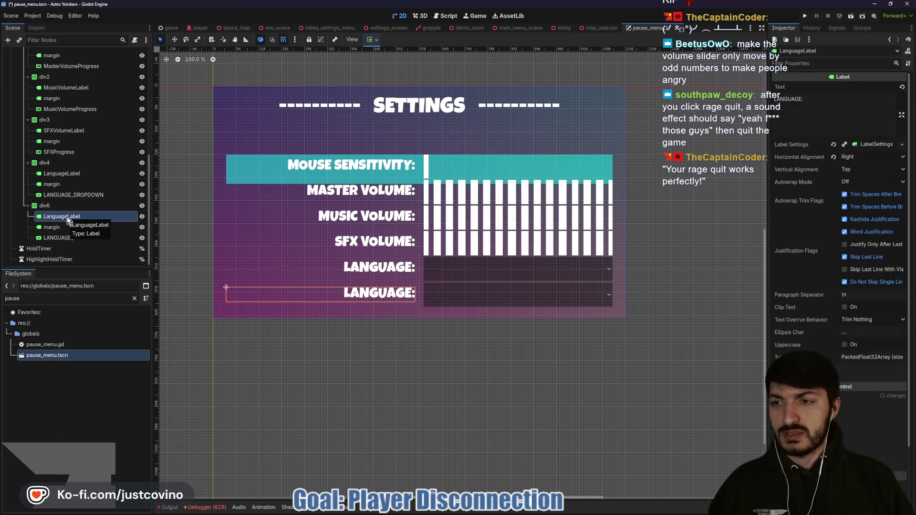
left_click(67, 217)
type("QuitLabel")
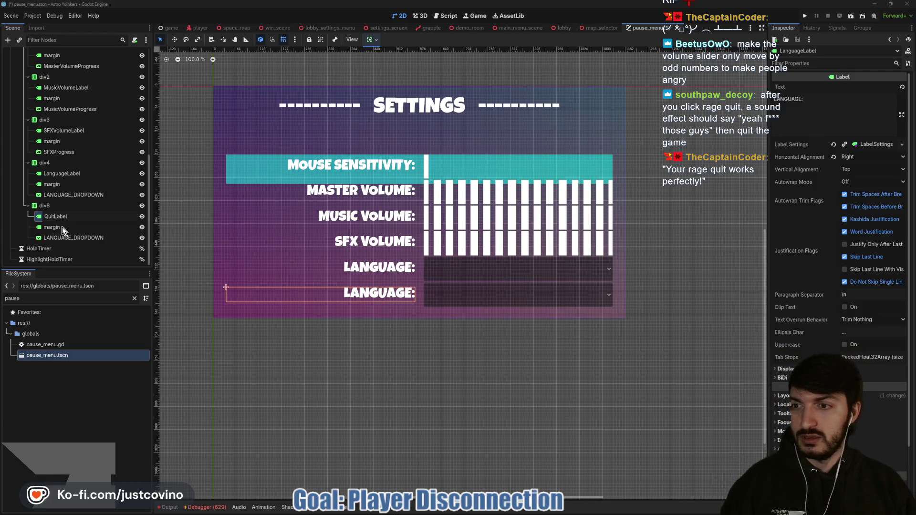
key("Return")
Select div6's duplicate LANGUAGE_DROPDOWN and request its deletion.
left_click(67, 238)
left_click(69, 239)
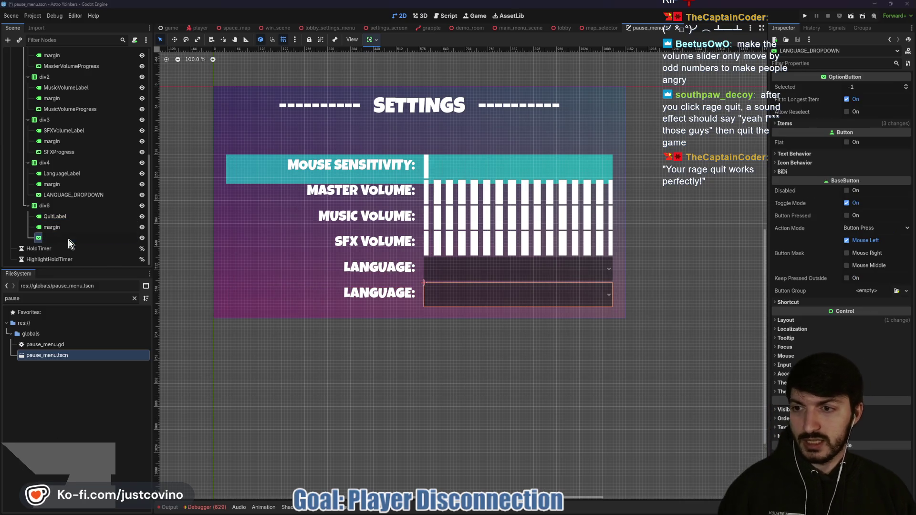
left_click(42, 240)
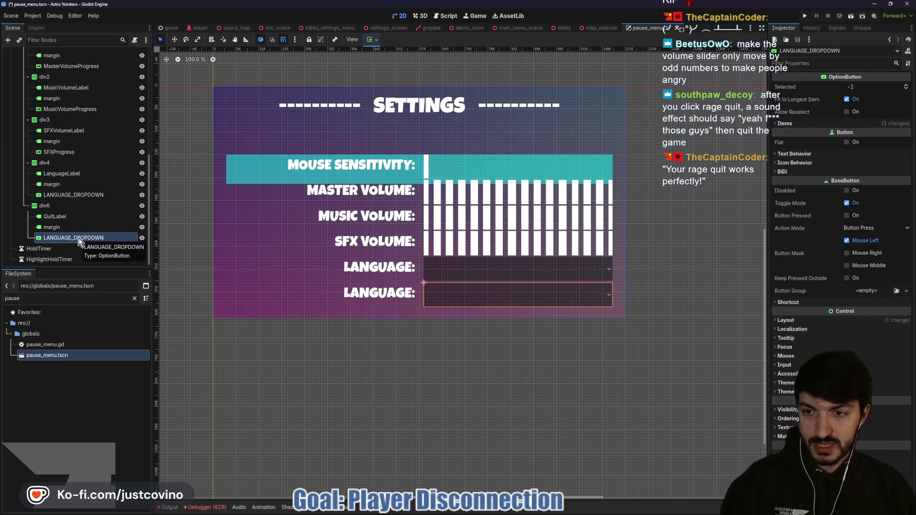
key("Delete")
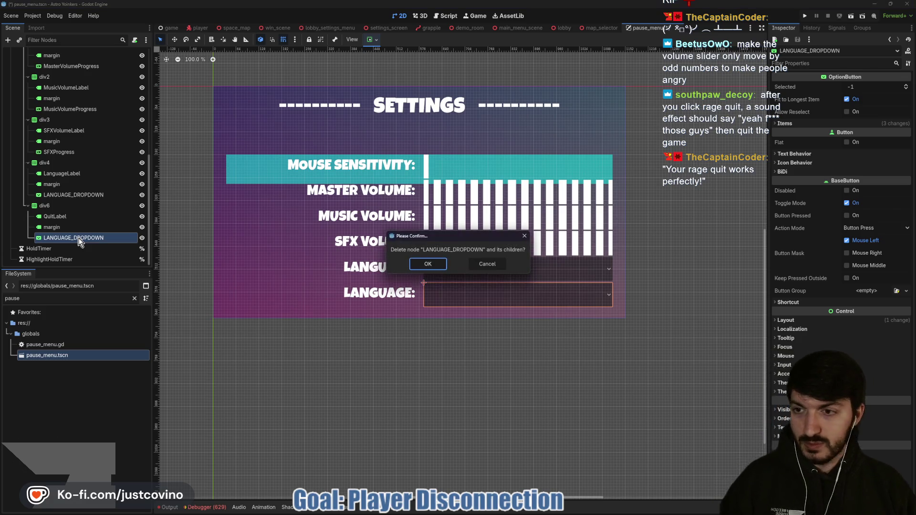
Delete the dropdown, add a Button under div6, and widen its custom minimum width.
key("Return")
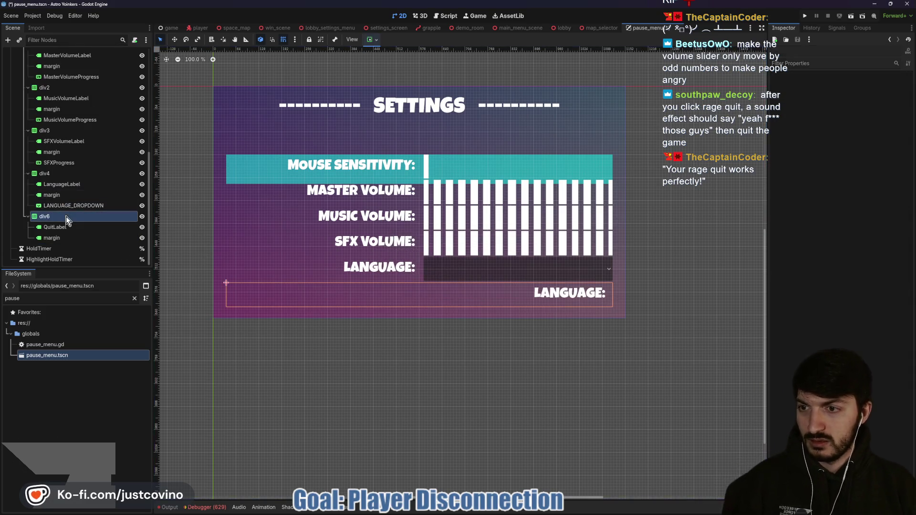
left_click(66, 216)
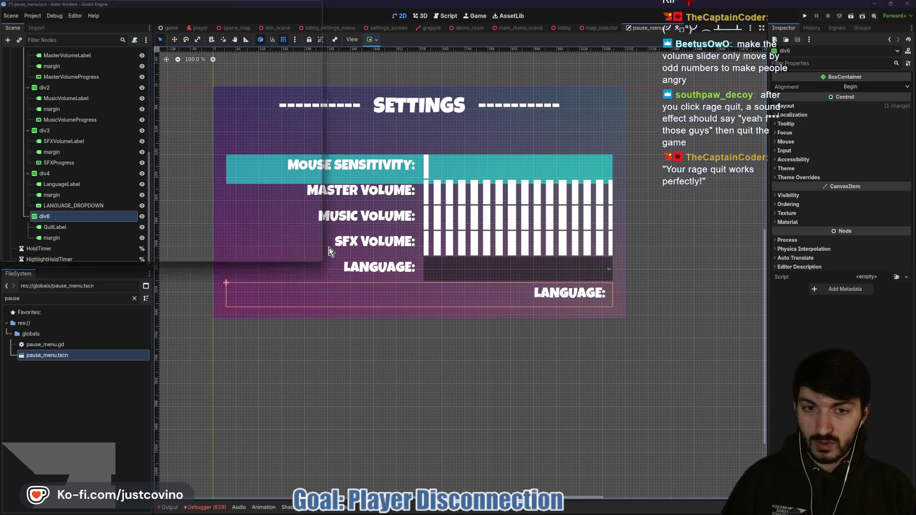
key("ctrl+a")
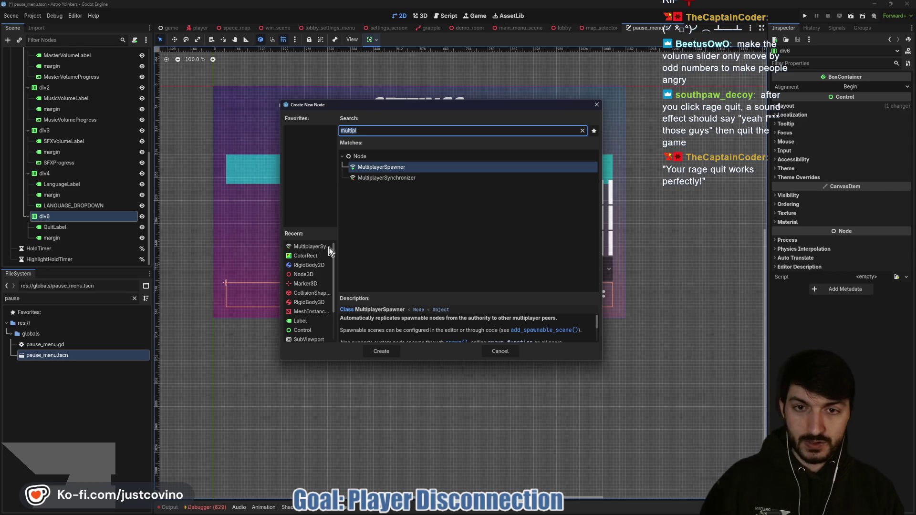
type("button")
key("Return")
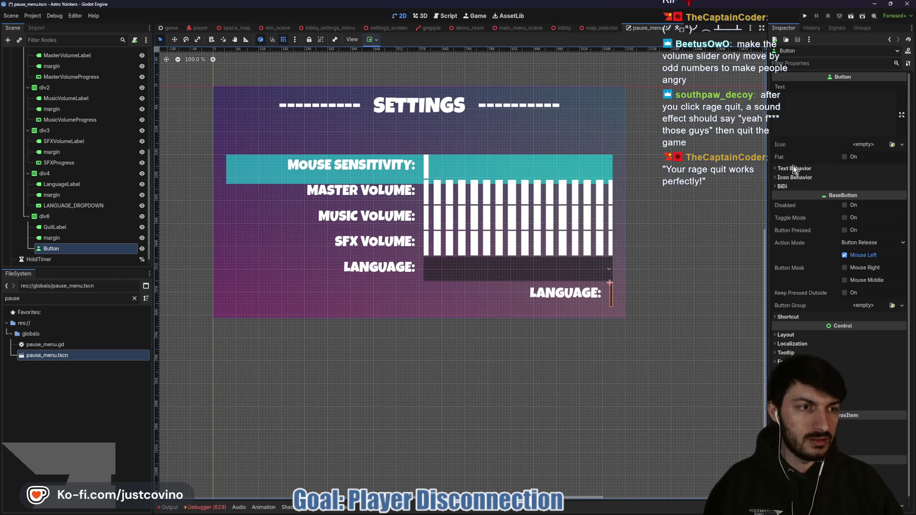
left_click(802, 333)
left_click_drag(863, 373, 913, 374)
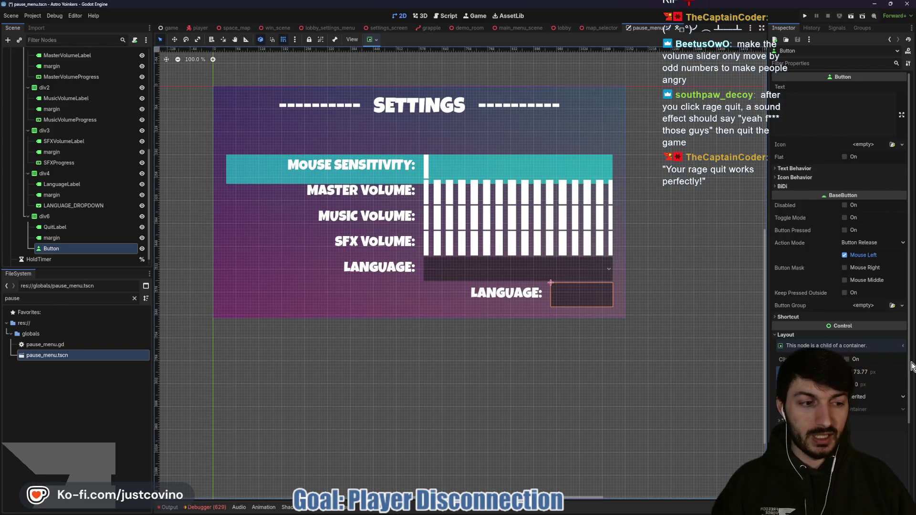
left_click_drag(872, 372, 860, 371)
type("30")
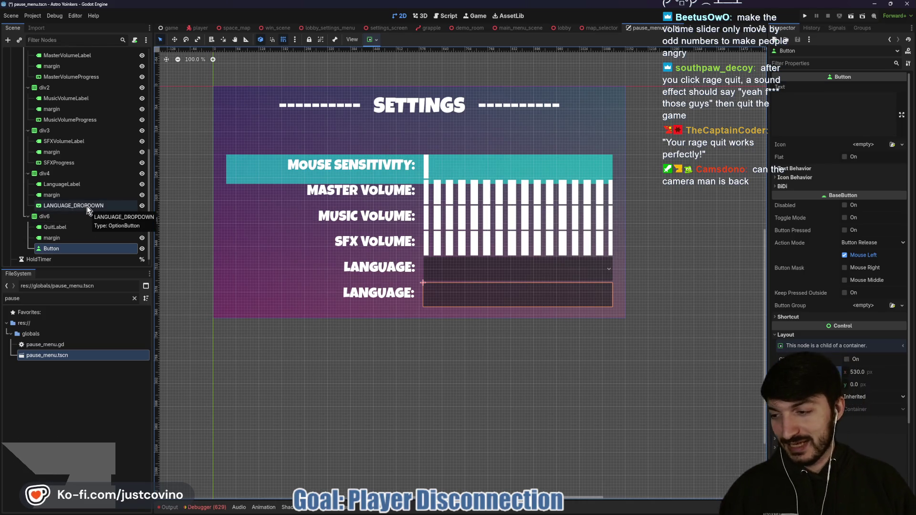
Rename the new Button node to QuitButton.
double_click(61, 246)
key("Home")
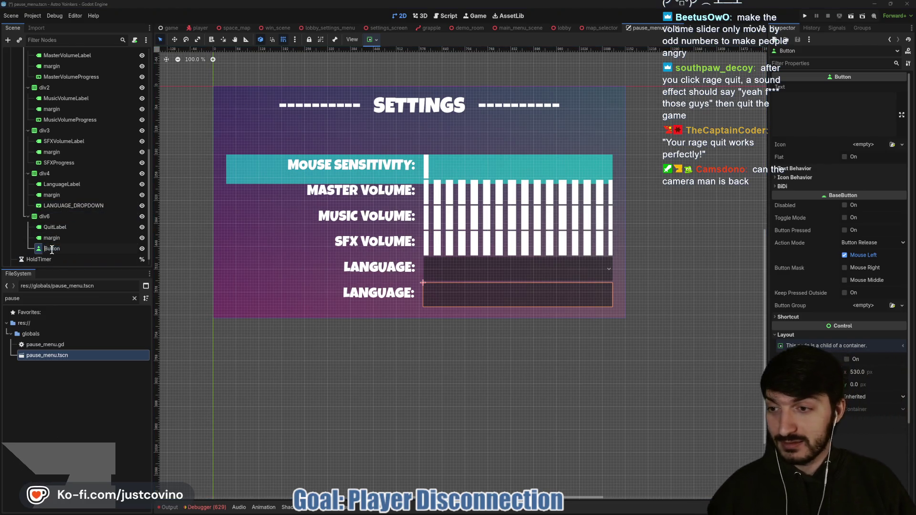
type("Q")
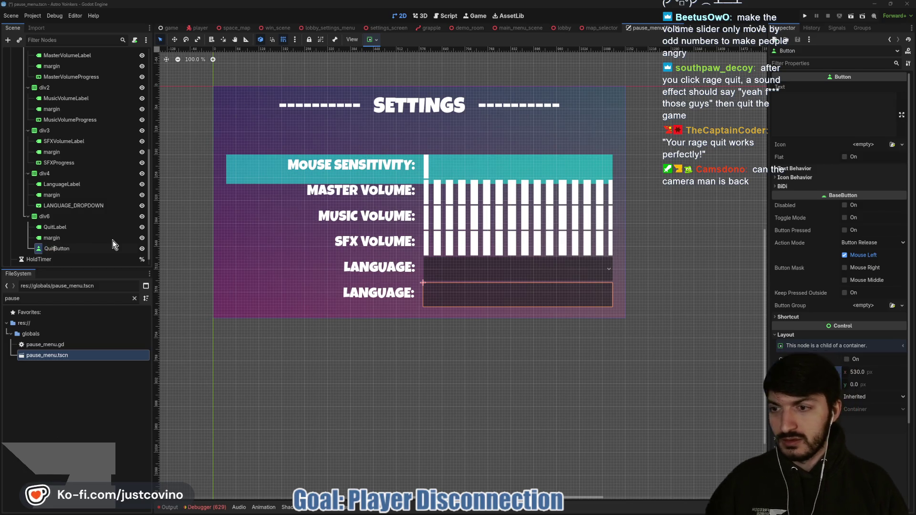
type("uit")
key("Return")
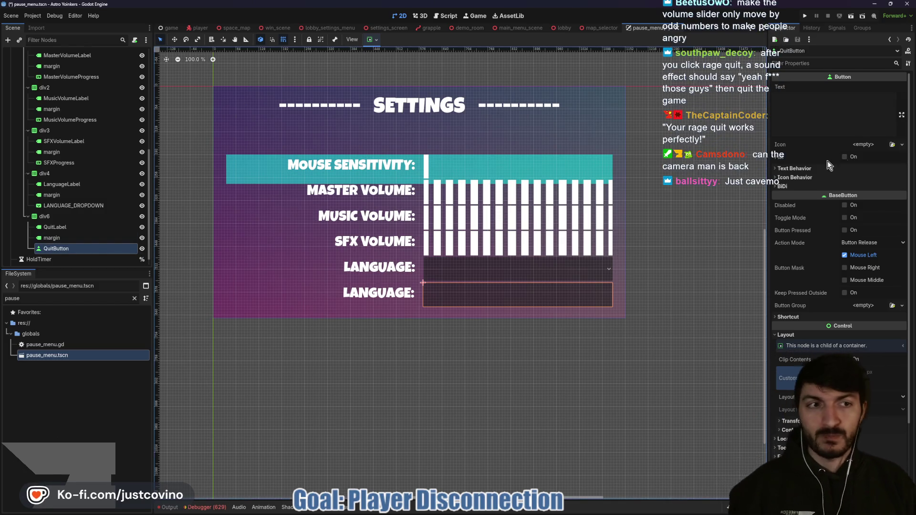
Give QuitButton the text 'Rage Quit' and a font size theme override of 36.
left_click(812, 104)
type("Rage Quit")
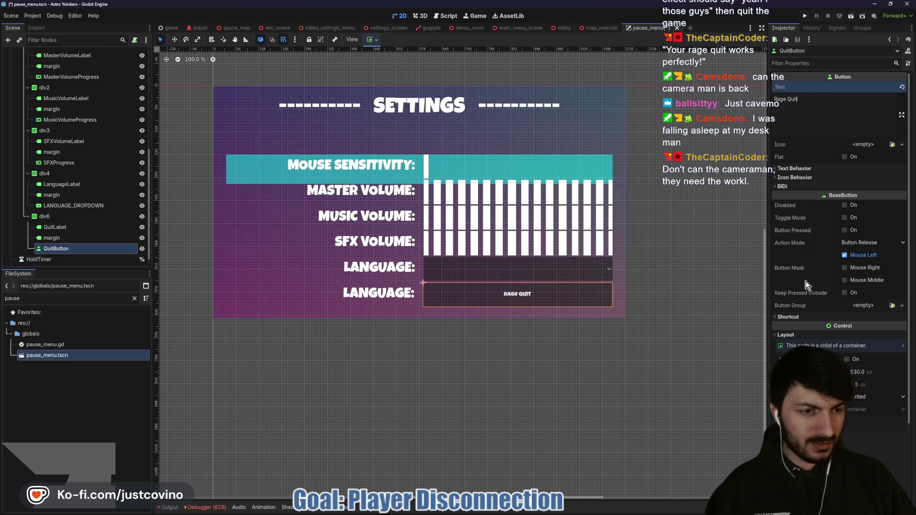
scroll(806, 285, "down", 5)
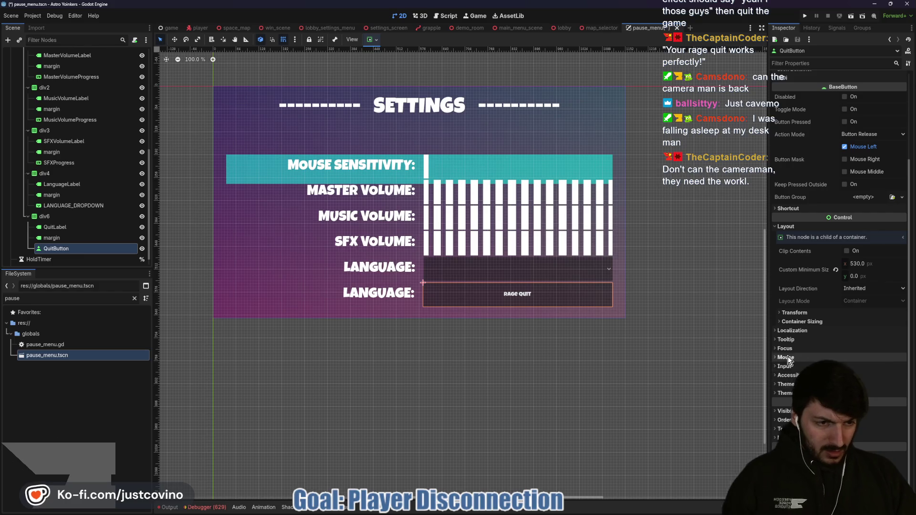
scroll(787, 360, "down", 3)
left_click(793, 339)
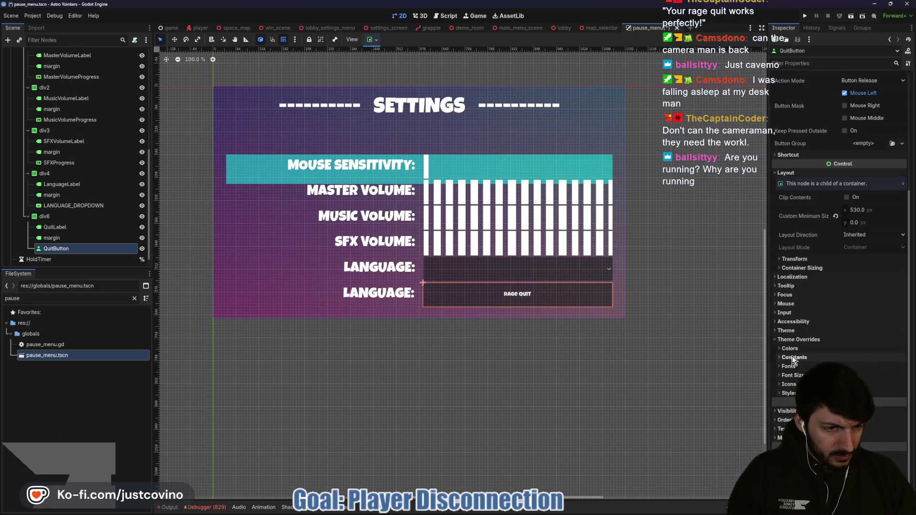
left_click(793, 359)
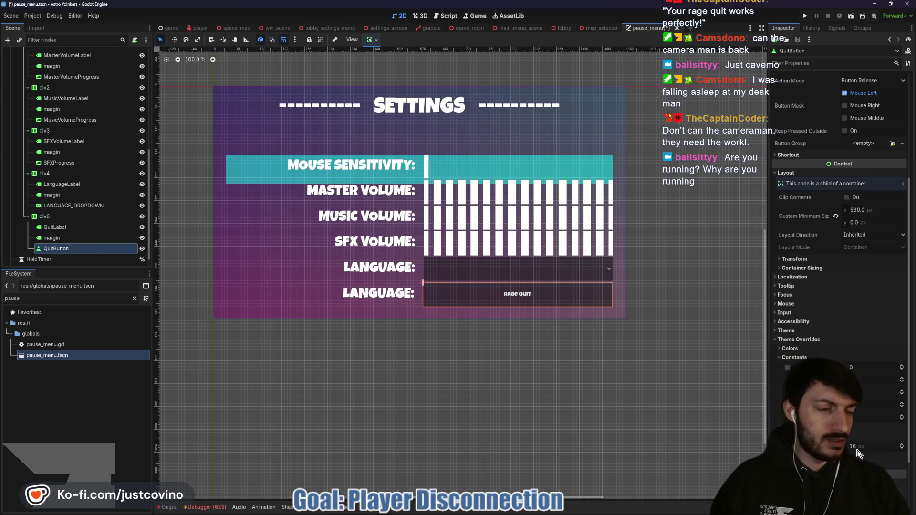
left_click(858, 446)
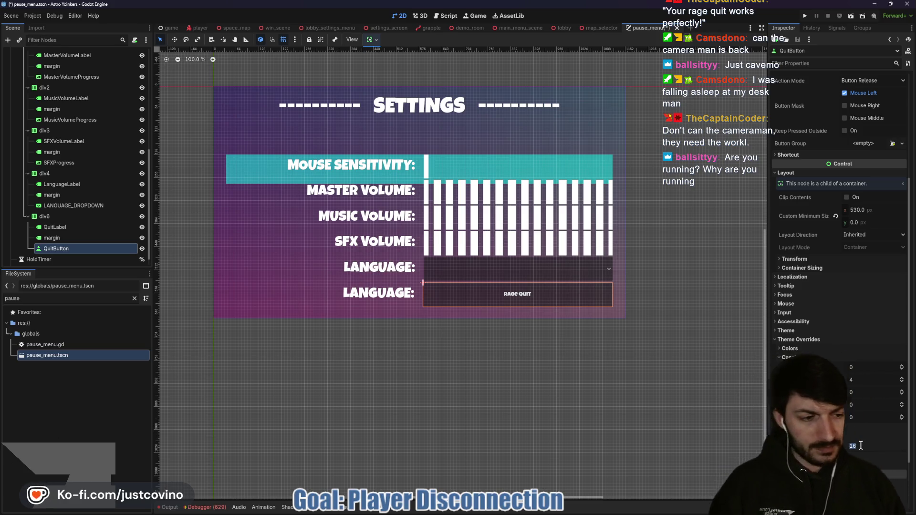
type("24")
key("Return")
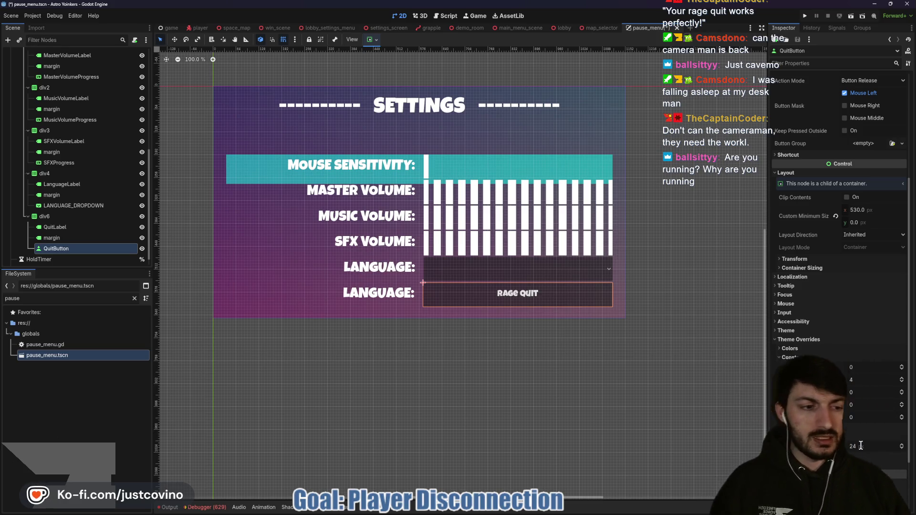
key("BackSpace")
key("BackSpace")
type("36")
key("Return")
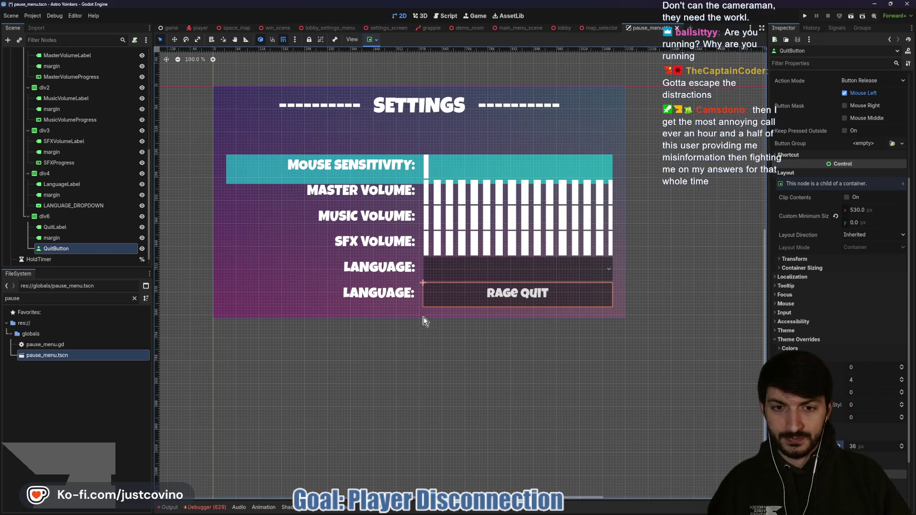
Select QuitLabel and replace its LANGUAGE: text with 'Give Up' in the Inspector.
left_click(67, 228)
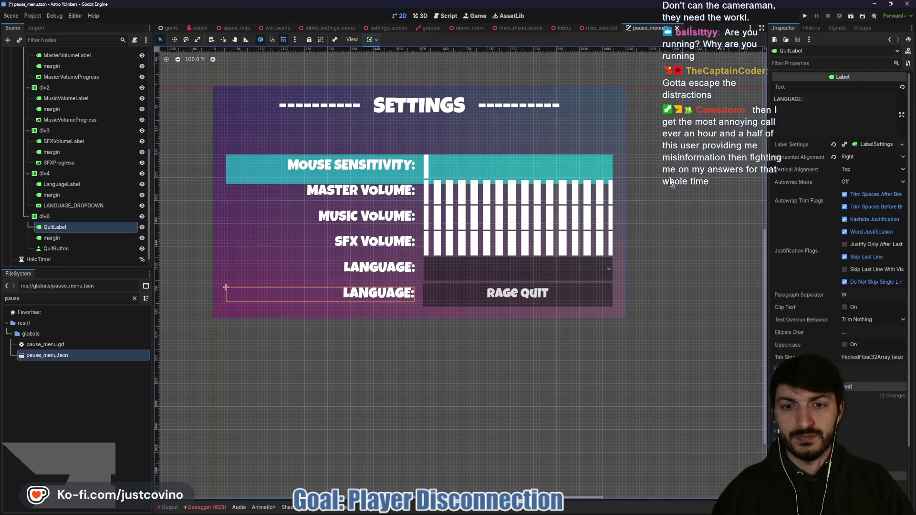
left_click(824, 96)
key("ctrl+a")
type("Give")
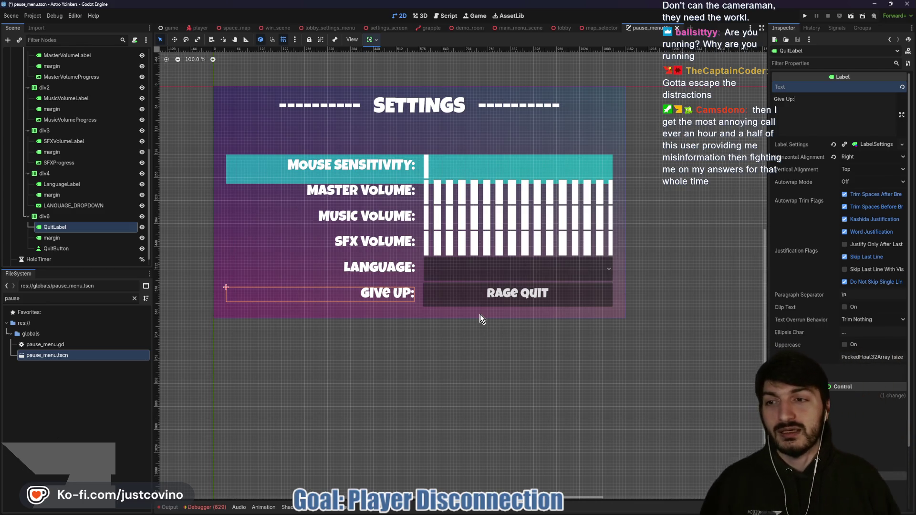
scroll(68, 191, "up", 5)
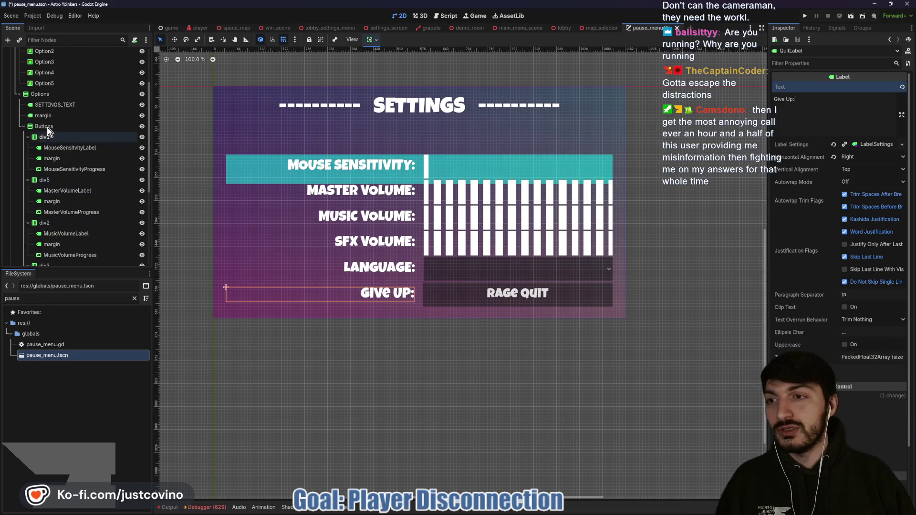
Inspect the Options and Buttons containers and the margin spacer under the SETTINGS title.
left_click(40, 94)
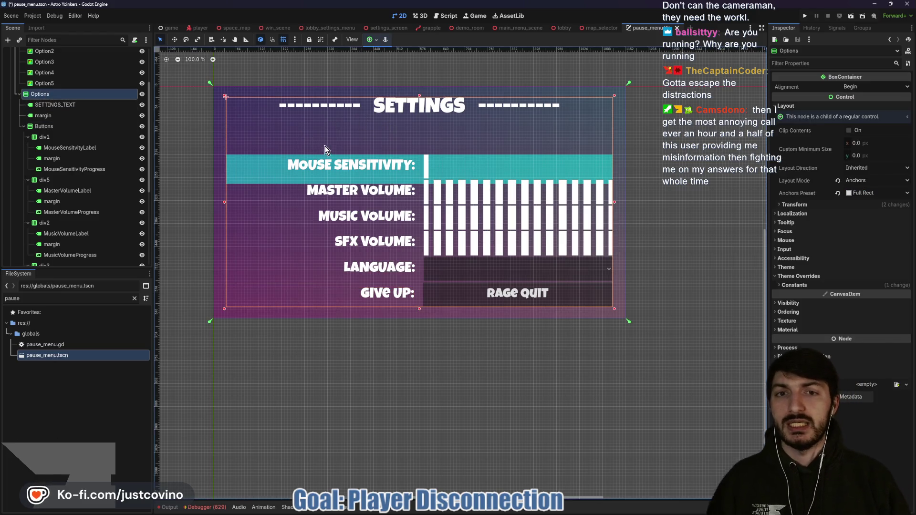
scroll(68, 139, "up", 2)
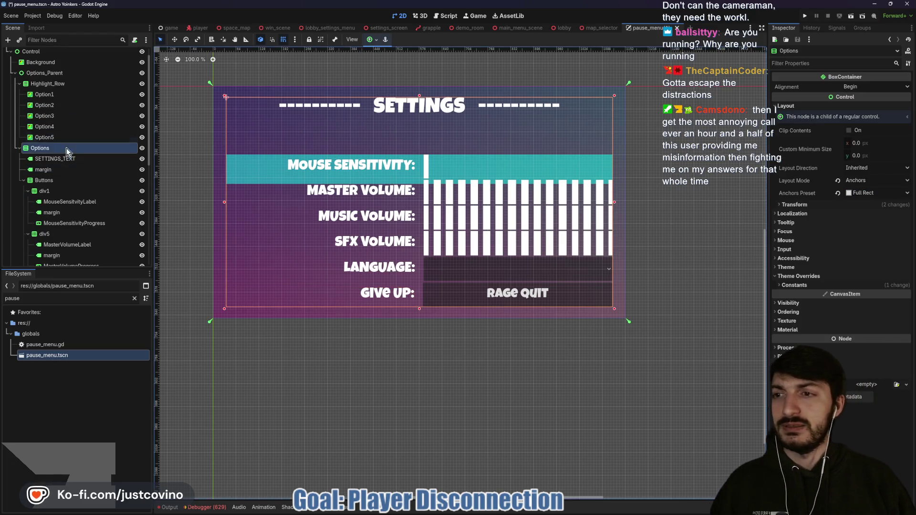
left_click(57, 182)
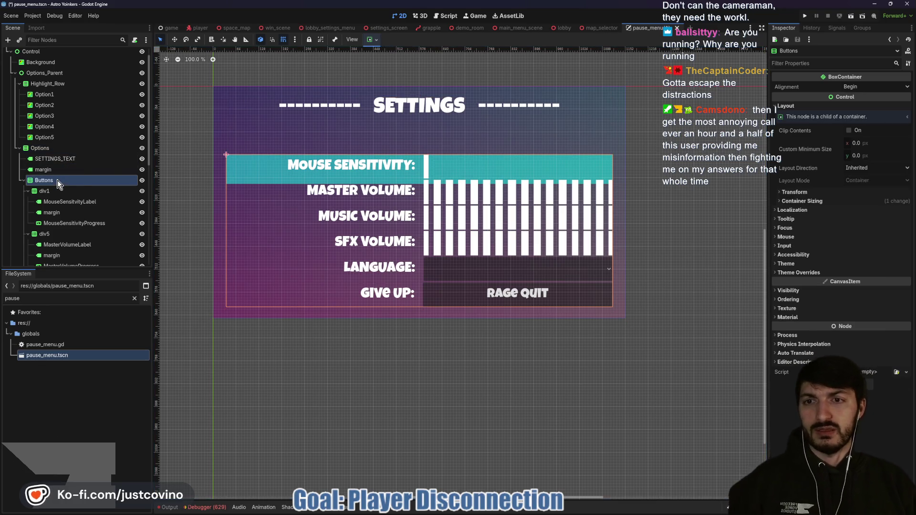
left_click(47, 170)
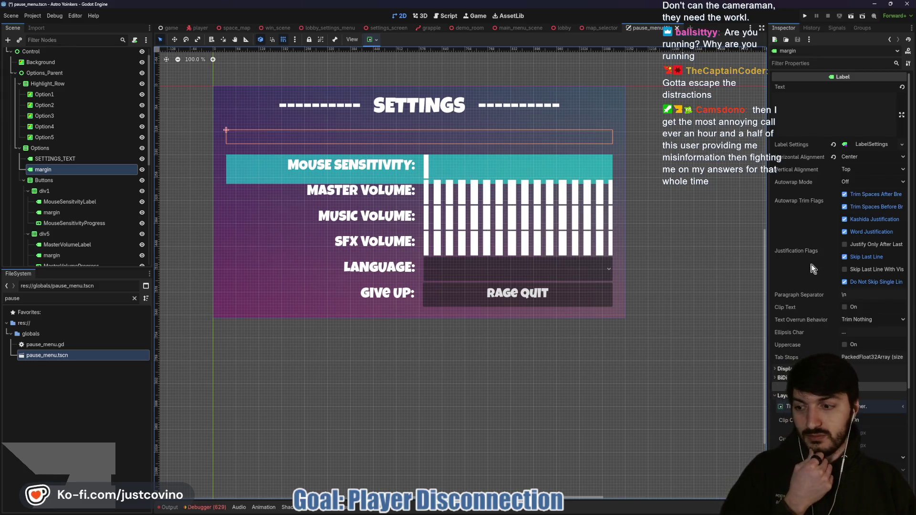
scroll(815, 329, "down", 2)
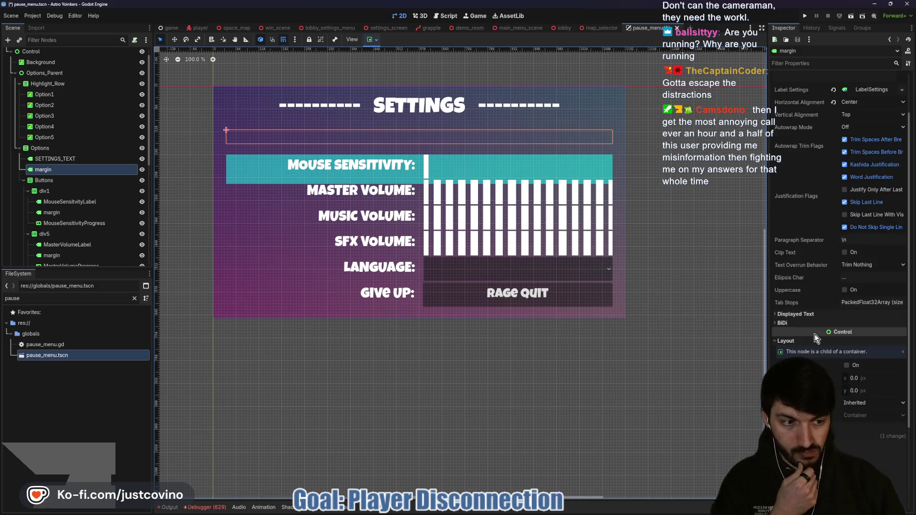
scroll(815, 334, "down", 2)
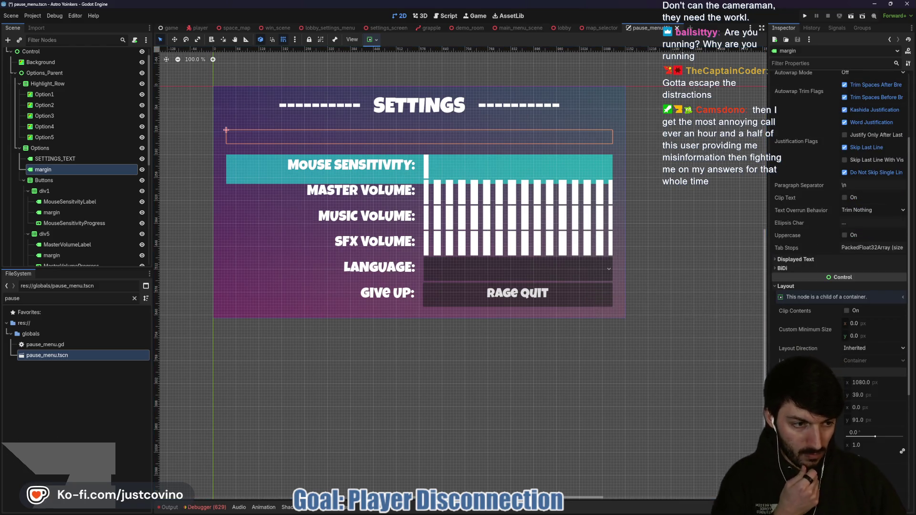
scroll(839, 286, "down", 4)
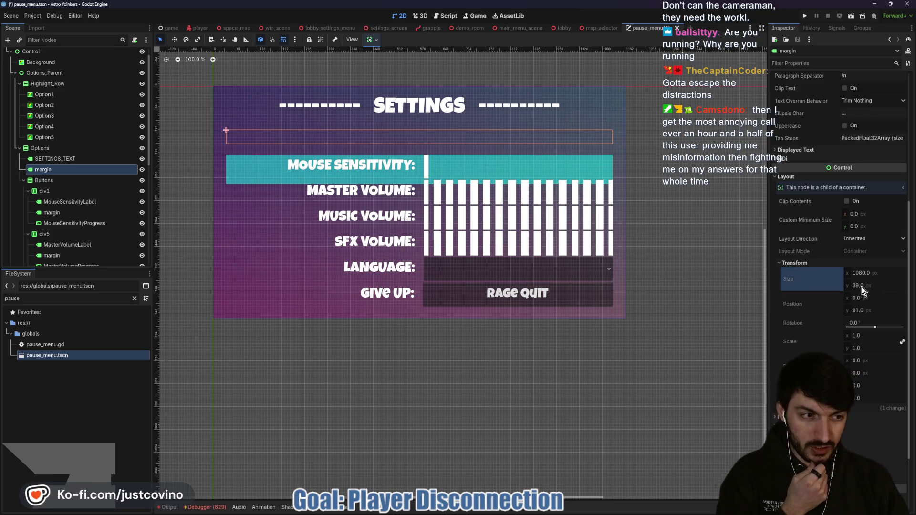
scroll(819, 309, "down", 2)
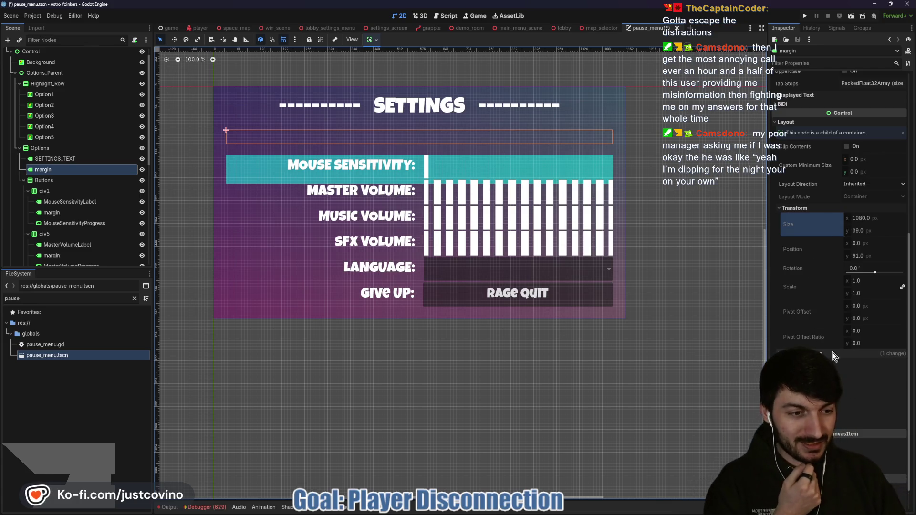
Review margin's Container Sizing settings, then hide margin to preview the shifted rows.
left_click(38, 150)
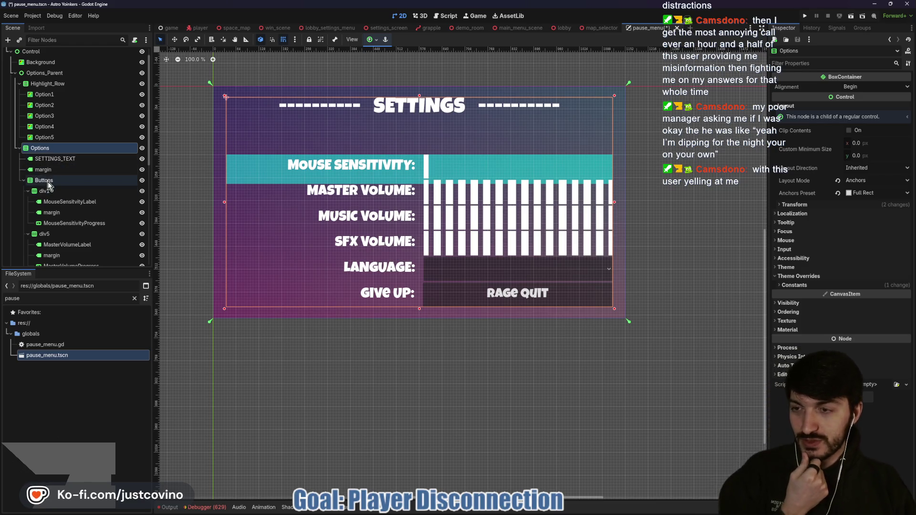
left_click(44, 171)
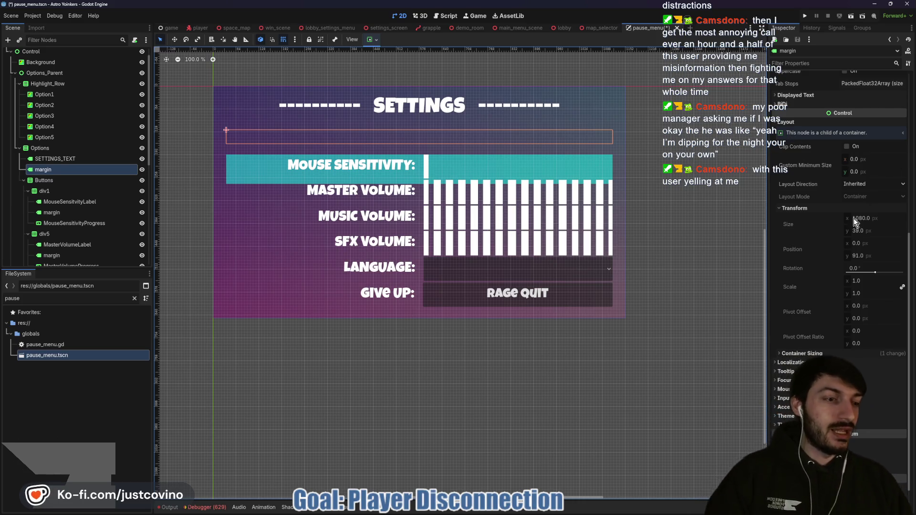
scroll(819, 324, "down", 2)
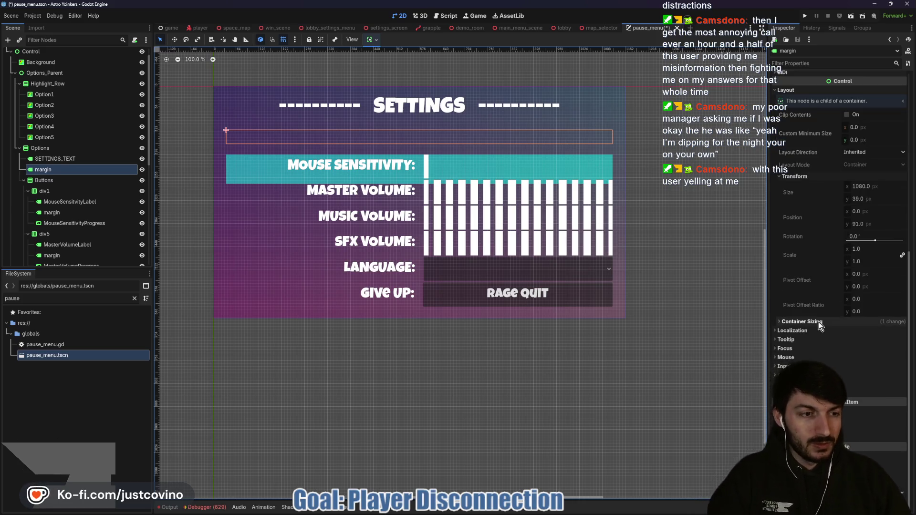
left_click(819, 322)
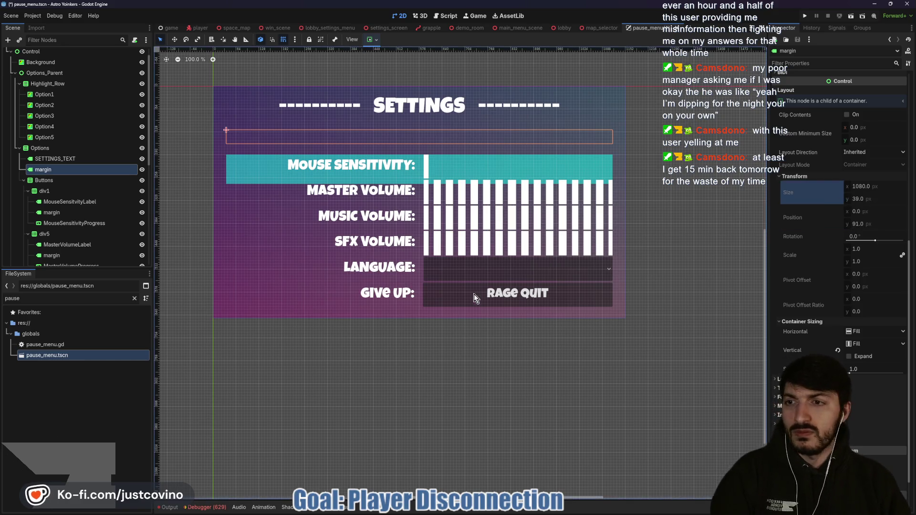
left_click(141, 170)
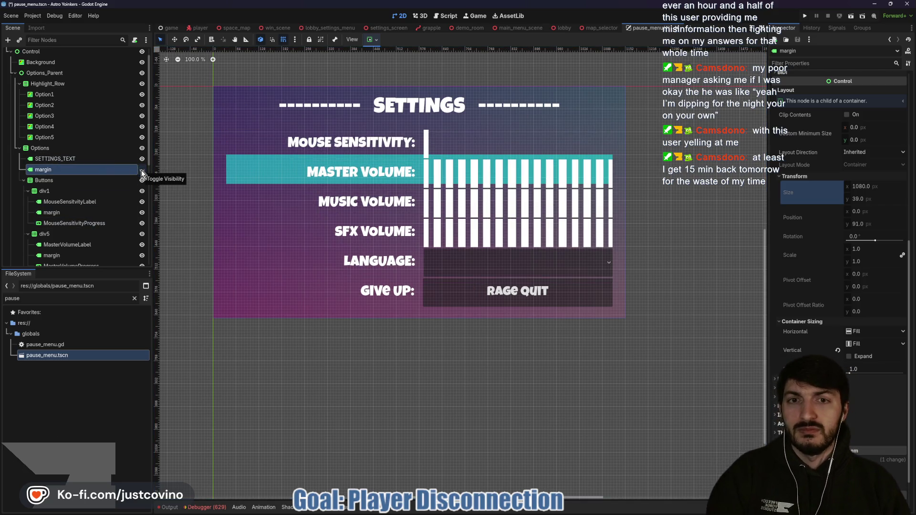
Re-show and then delete the margin node, checking which rows Option5 and Option4 cover.
left_click(142, 170)
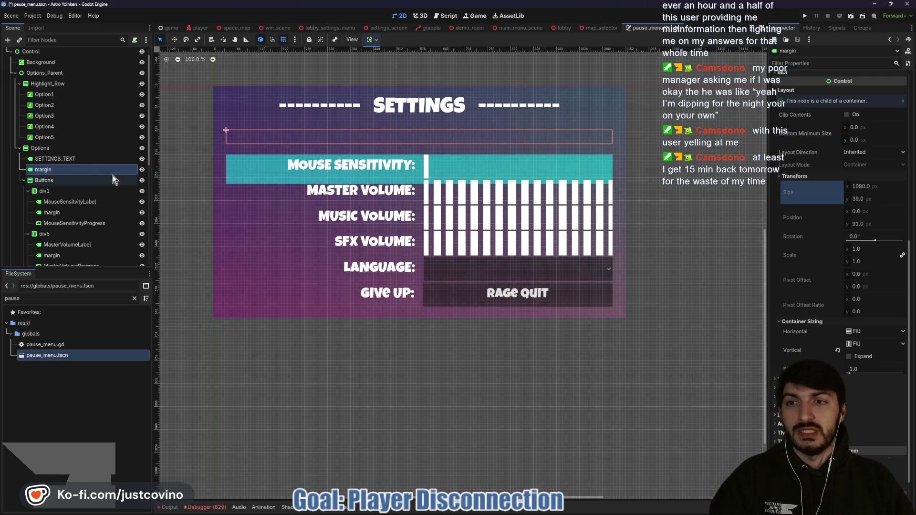
key("F2")
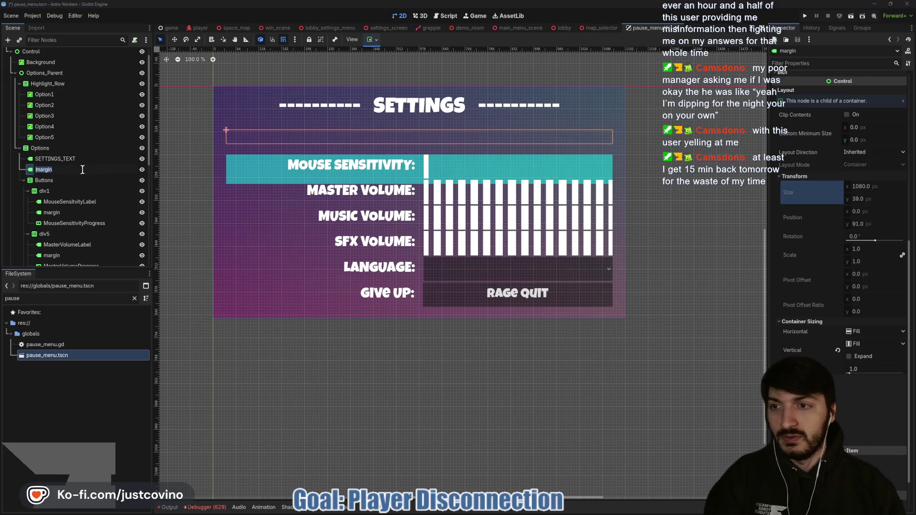
key("Escape")
key("Delete")
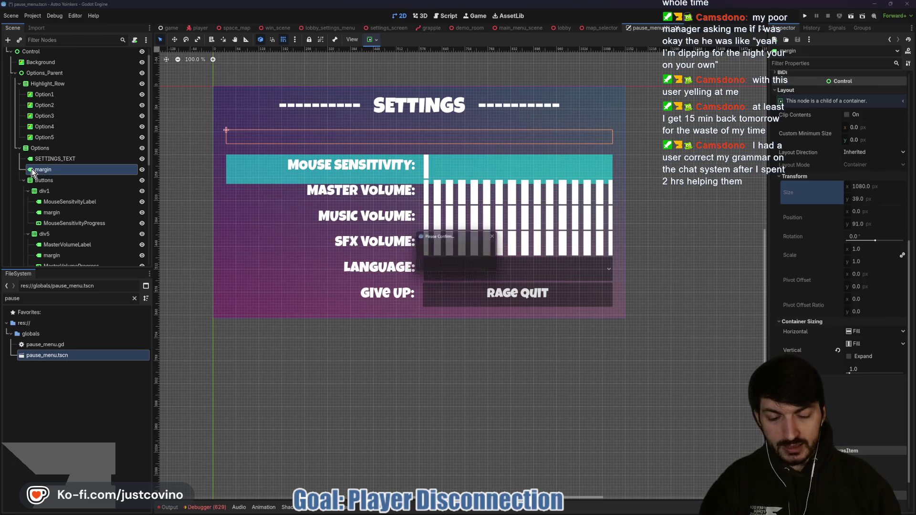
left_click(430, 266)
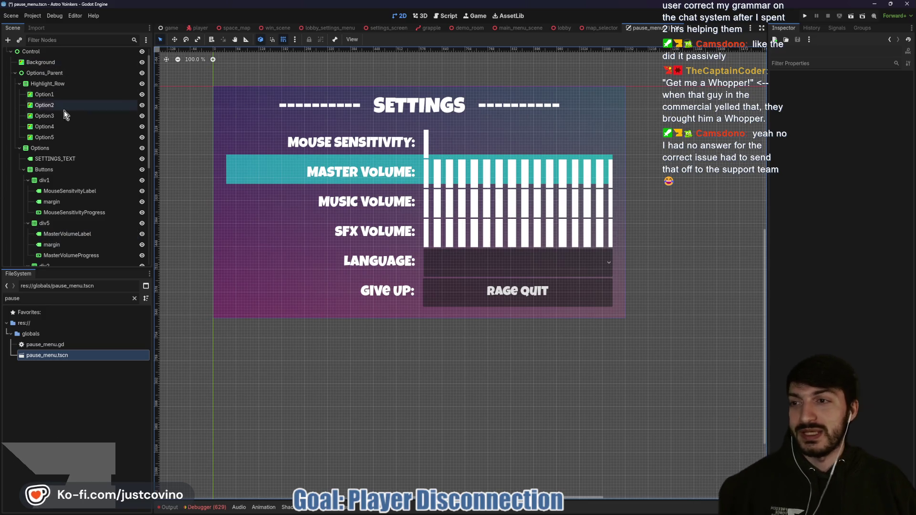
left_click(56, 139)
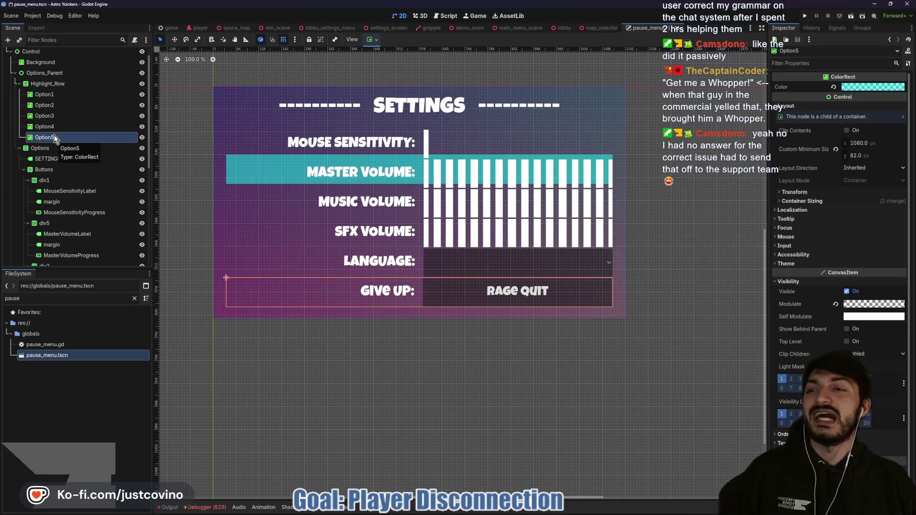
left_click(44, 129)
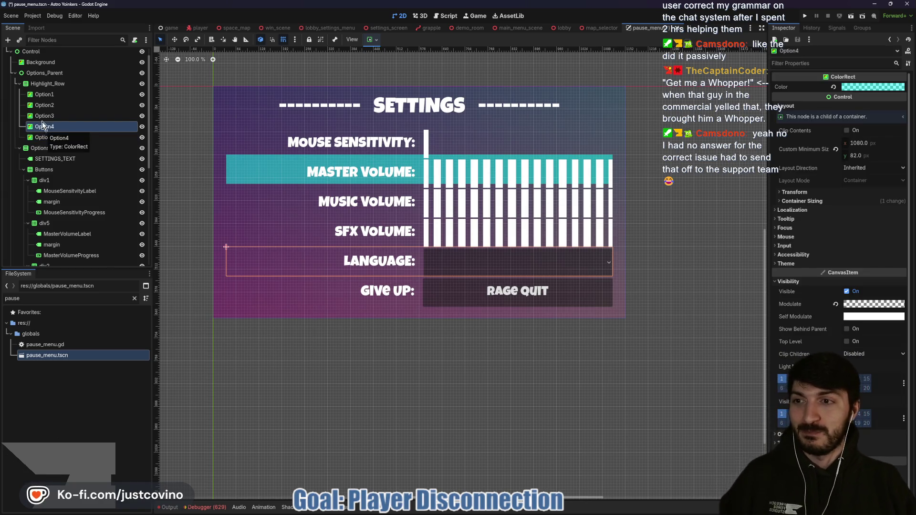
Drag Highlight_Row up to align with Mouse Sensitivity and save pause_menu.tscn.
left_click(40, 116)
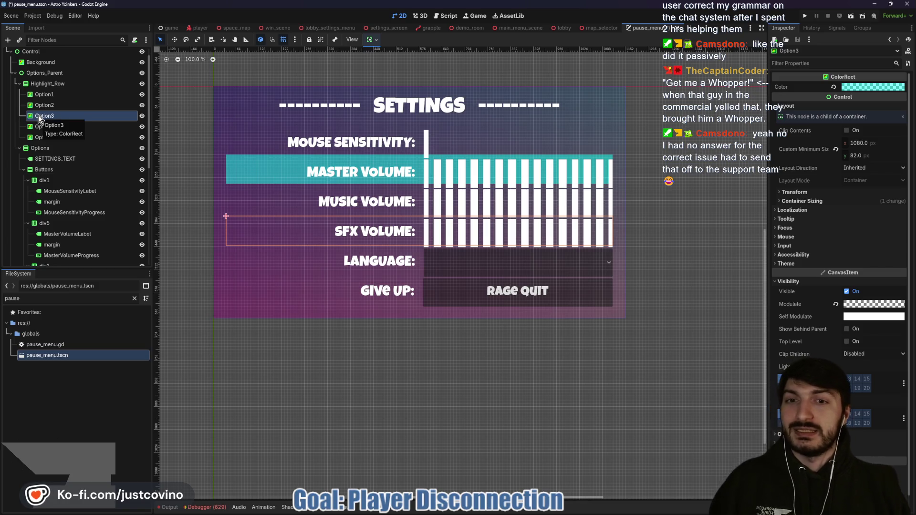
left_click(39, 108)
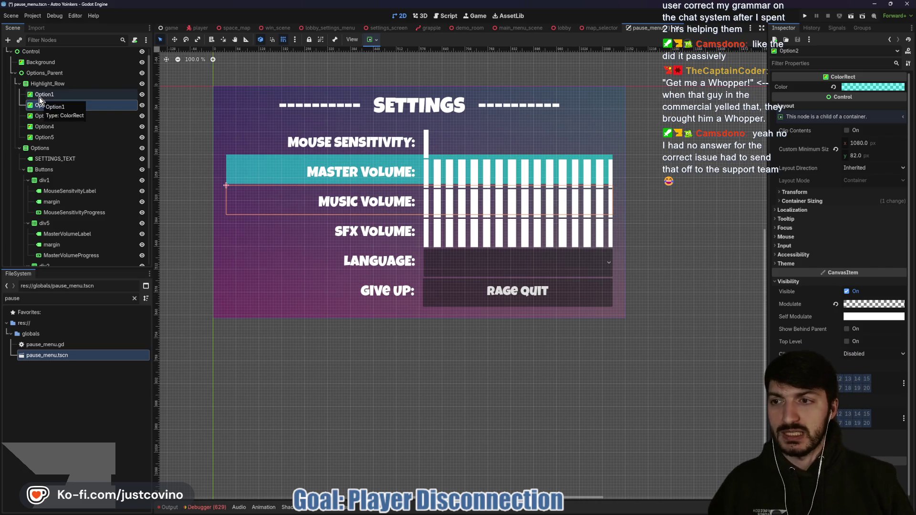
left_click(39, 96)
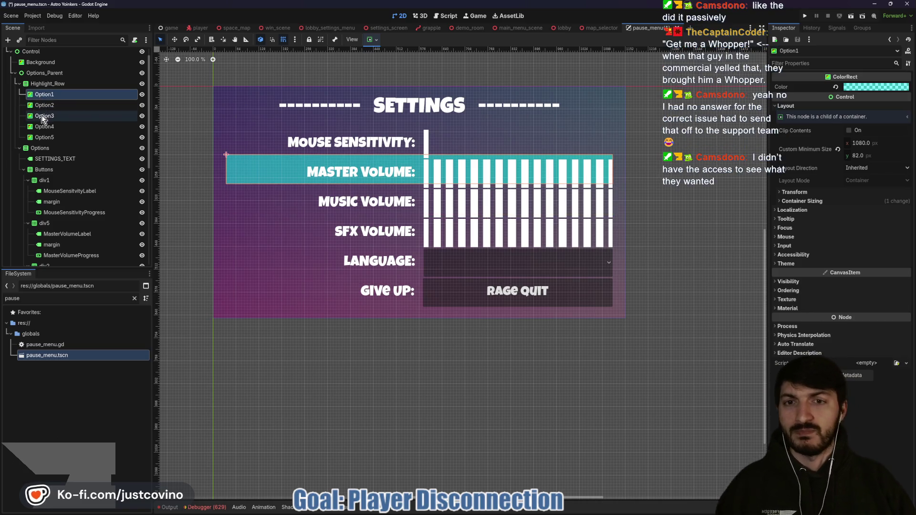
left_click(42, 83)
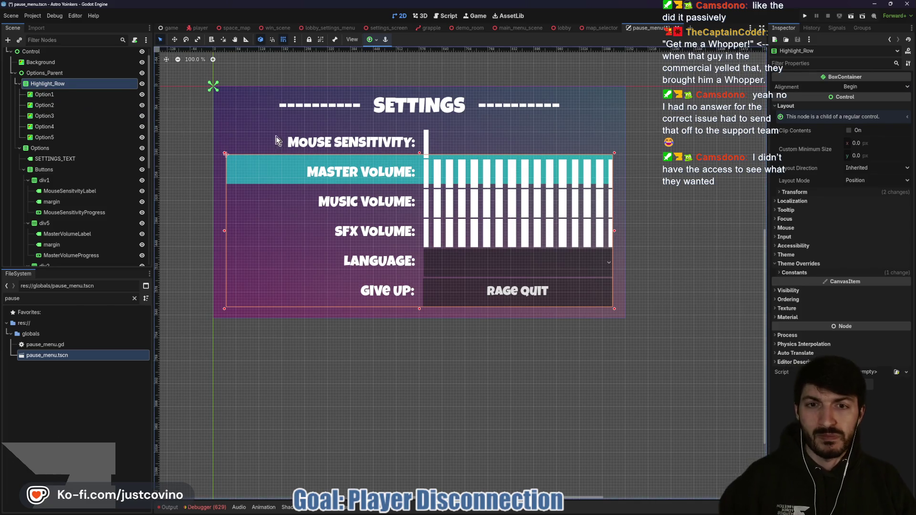
left_click_drag(419, 153, 419, 128)
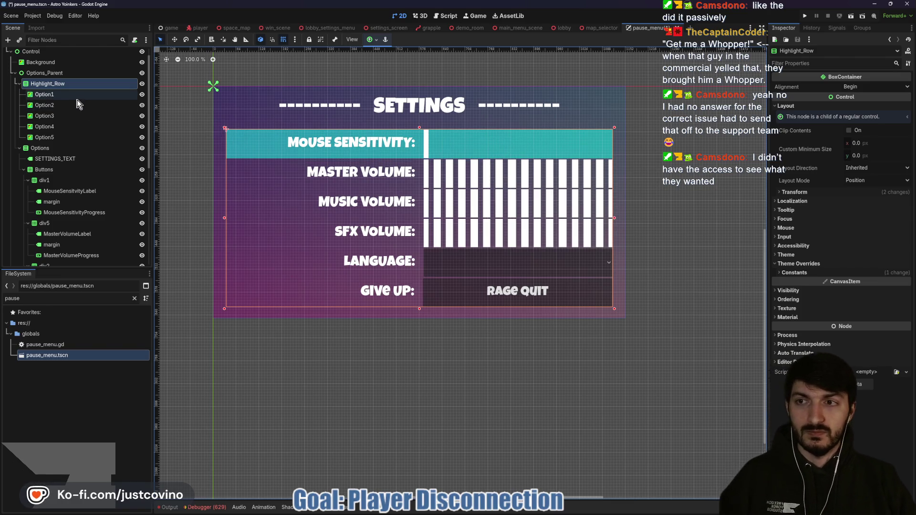
key("ctrl+s")
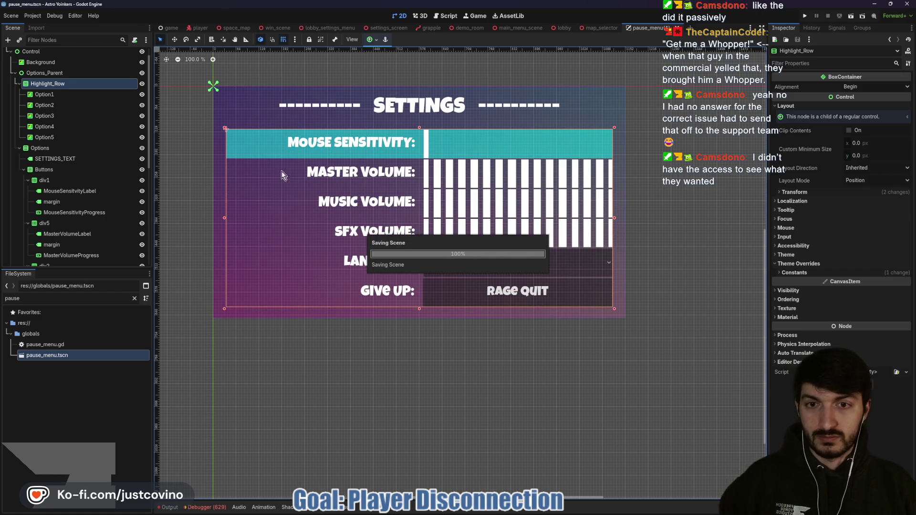
Duplicate Option5 into Option6 so a highlight covers the GIVE UP row.
left_click(74, 96)
left_click(71, 106)
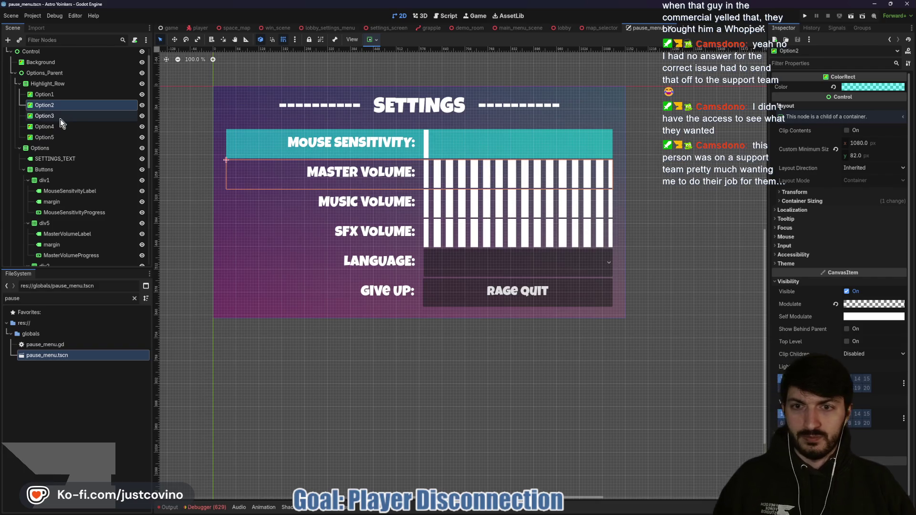
left_click(60, 119)
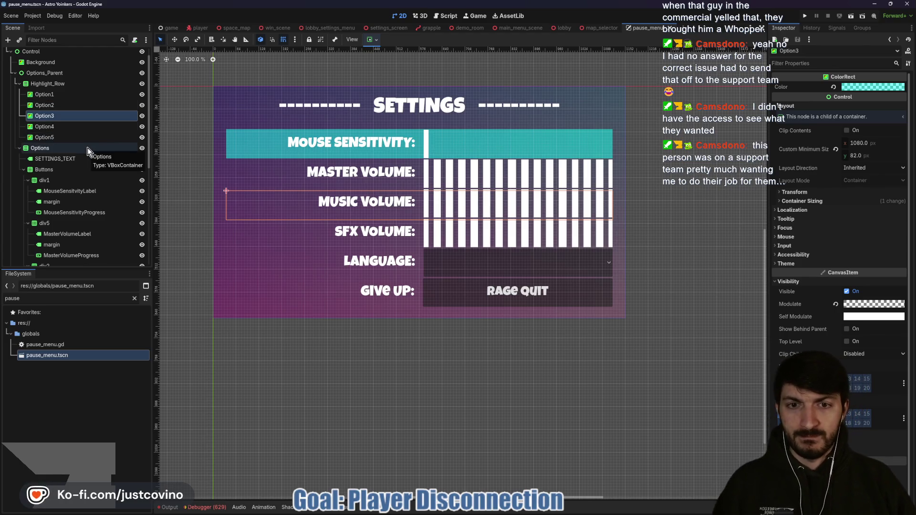
left_click(63, 140)
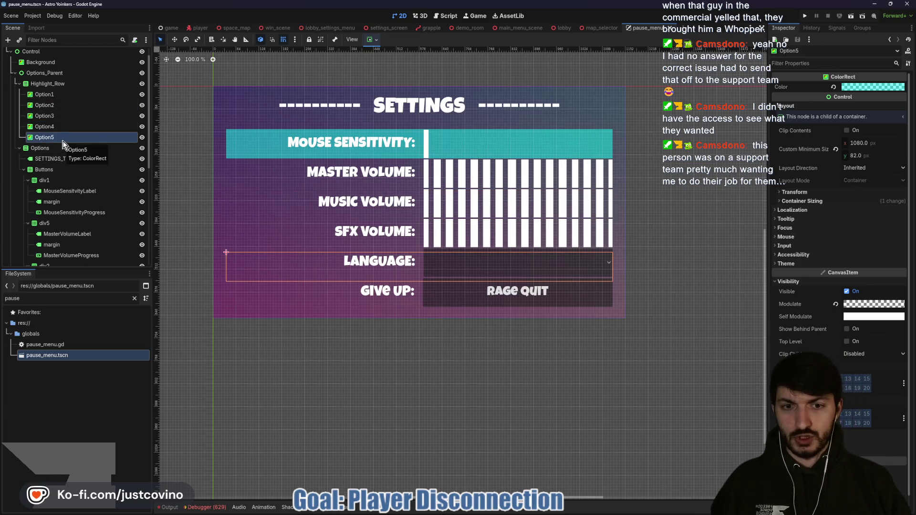
key("ctrl+d")
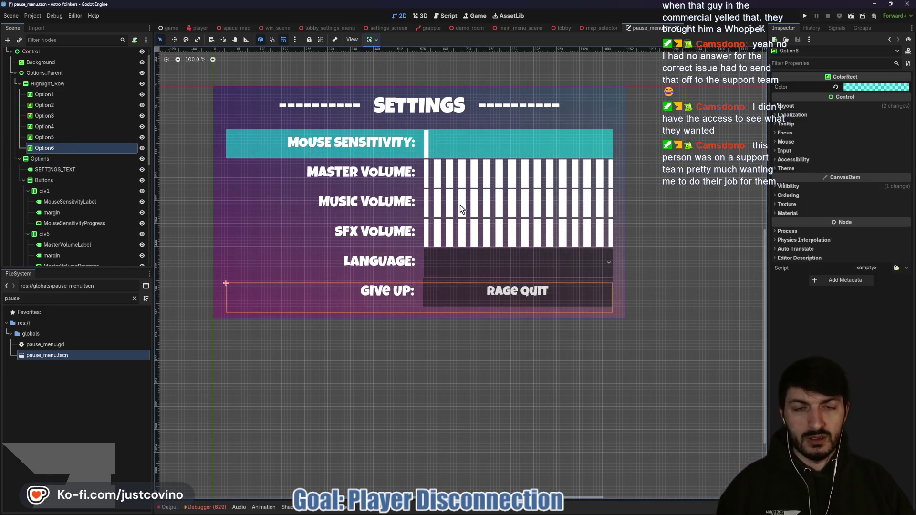
left_click(48, 83)
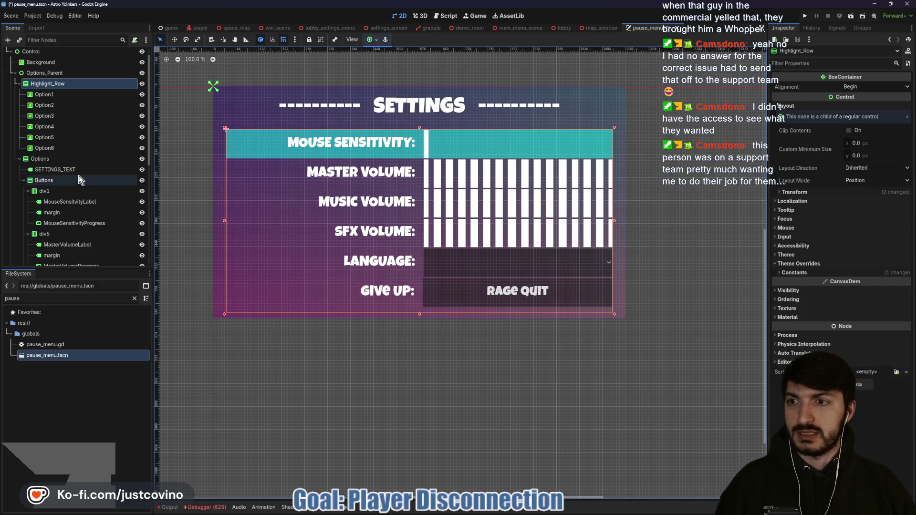
left_click(51, 159)
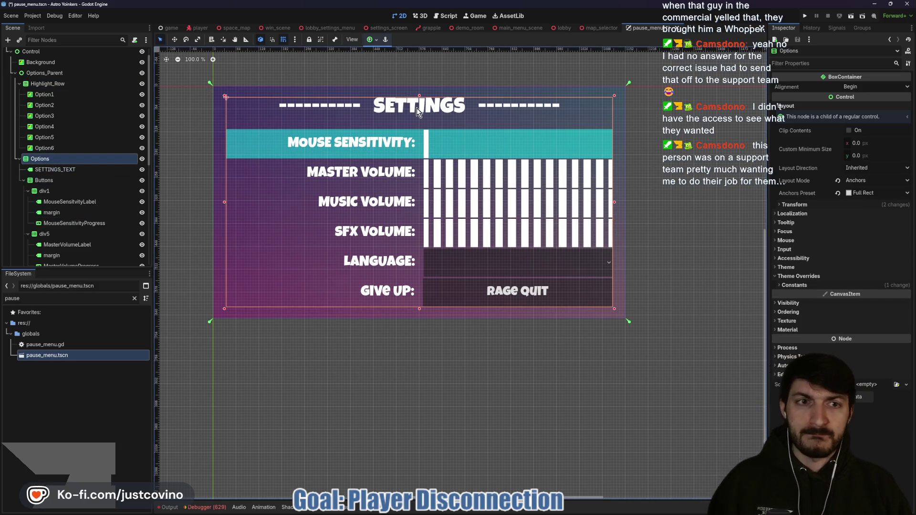
Enable the Buttons container's Separation constant override and raise it from 4 to 5.
left_click(44, 180)
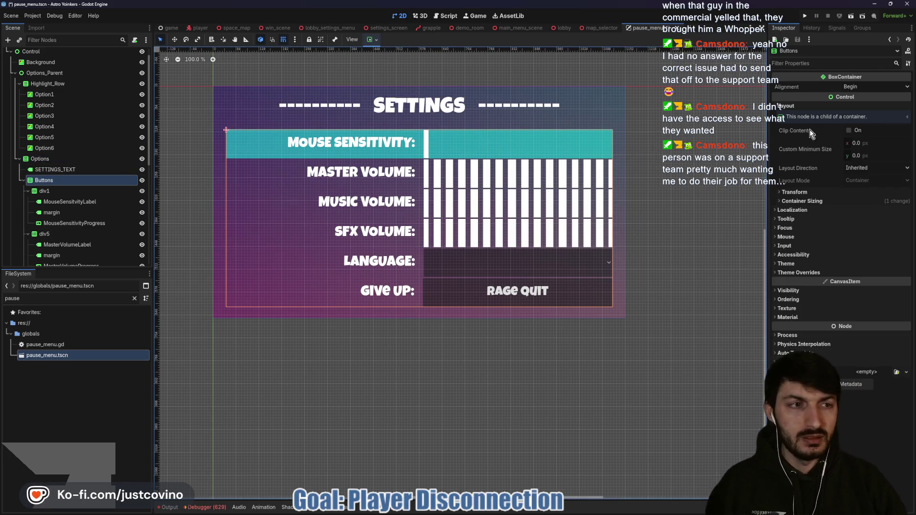
left_click(799, 272)
left_click(811, 282)
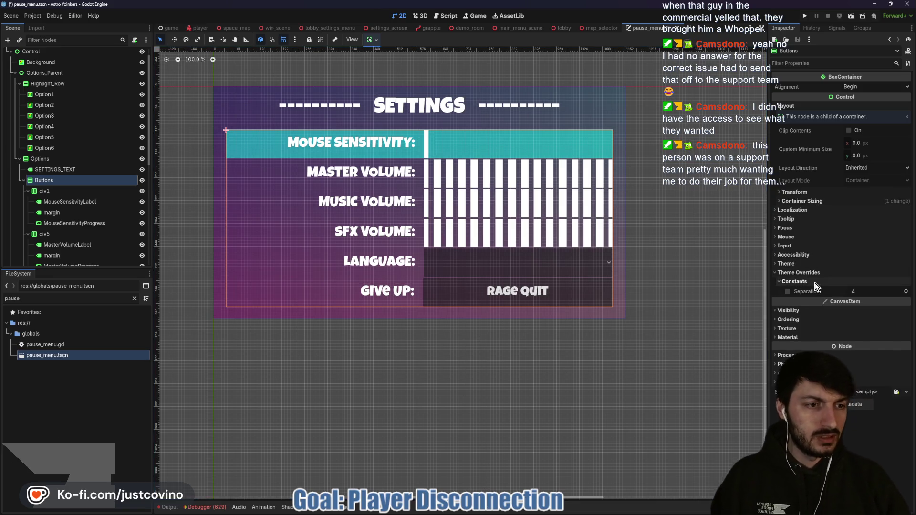
left_click(906, 291)
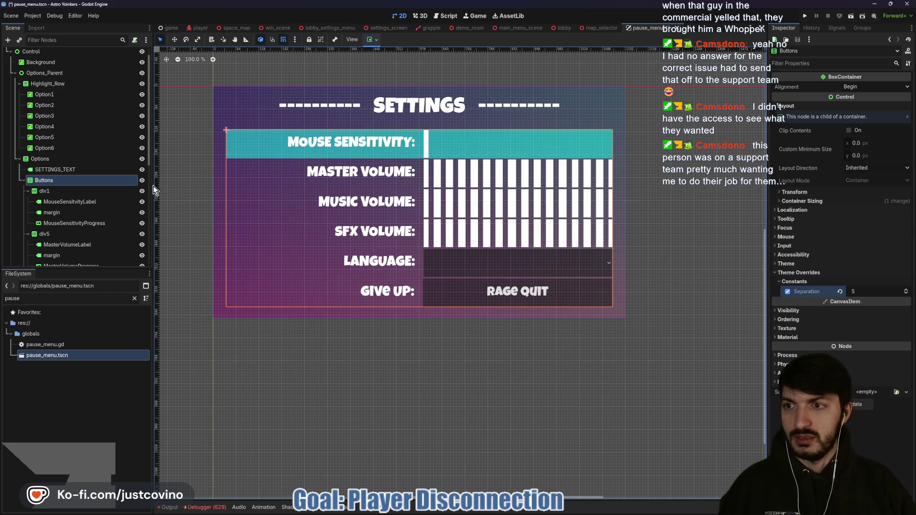
left_click(91, 139)
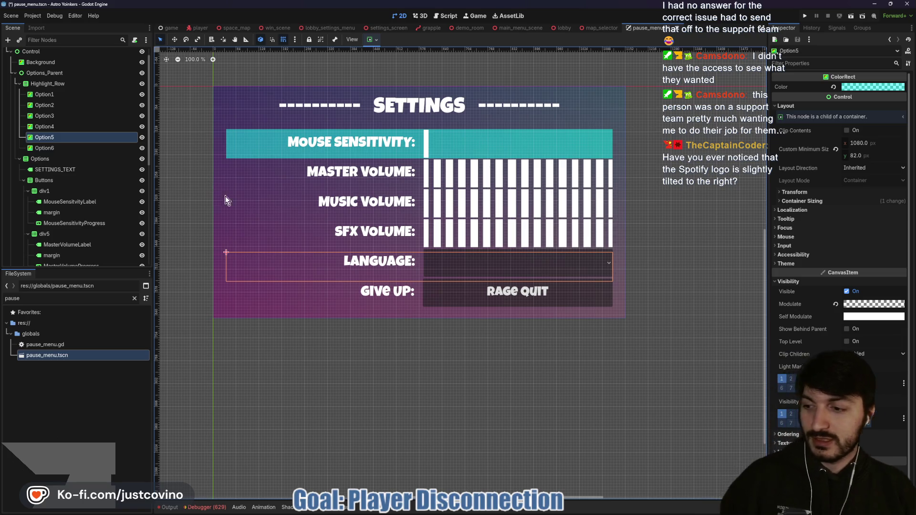
Save pause_menu.tscn, then sketch a play symbol with arrows on screen and clear it.
key("ctrl+s")
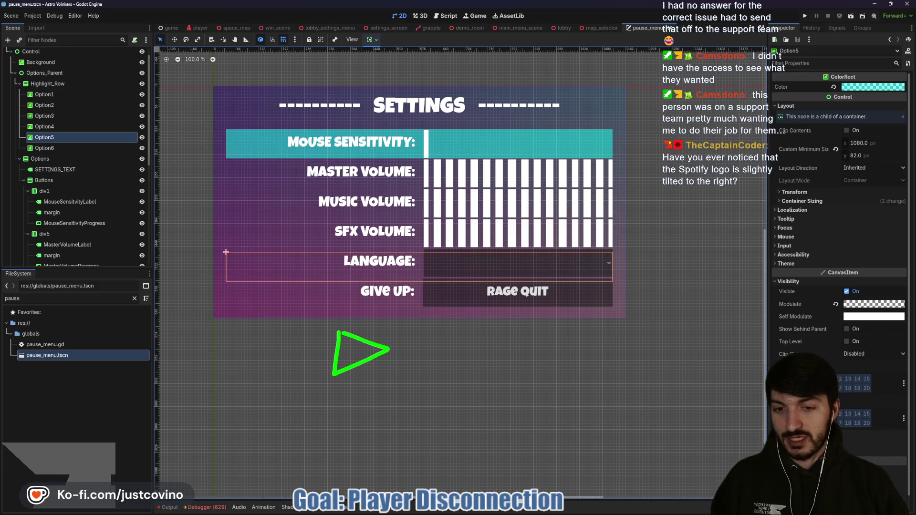
mouse_move(356, 322)
left_mouse_down()
mouse_move(337, 324)
mouse_move(394, 375)
mouse_move(345, 323)
left_mouse_up()
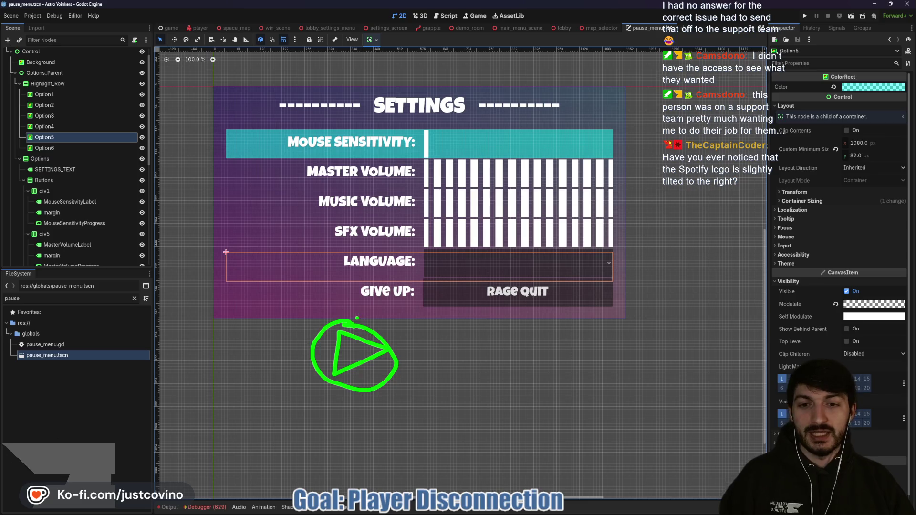
left_click_drag(257, 409, 513, 406)
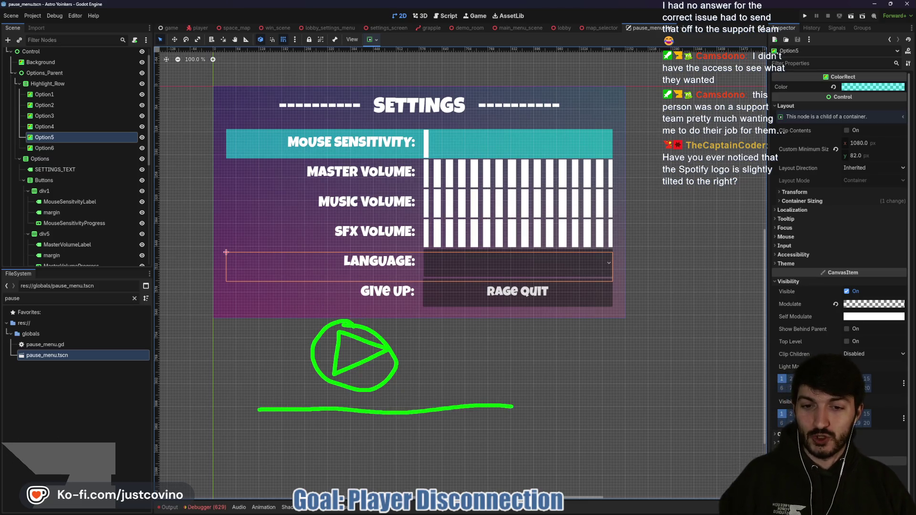
left_click_drag(517, 338, 532, 380)
mouse_move(309, 350)
left_mouse_down()
mouse_move(303, 358)
mouse_move(315, 381)
left_mouse_up()
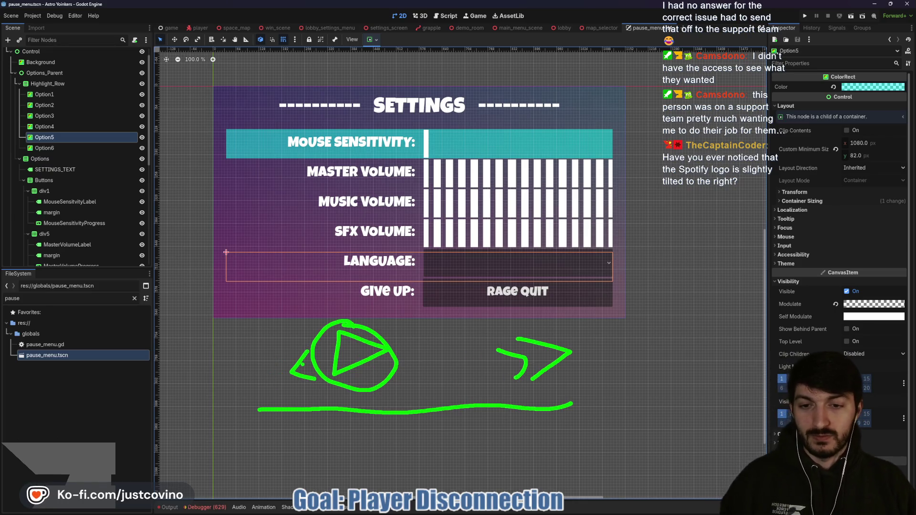
left_click_drag(276, 372, 297, 380)
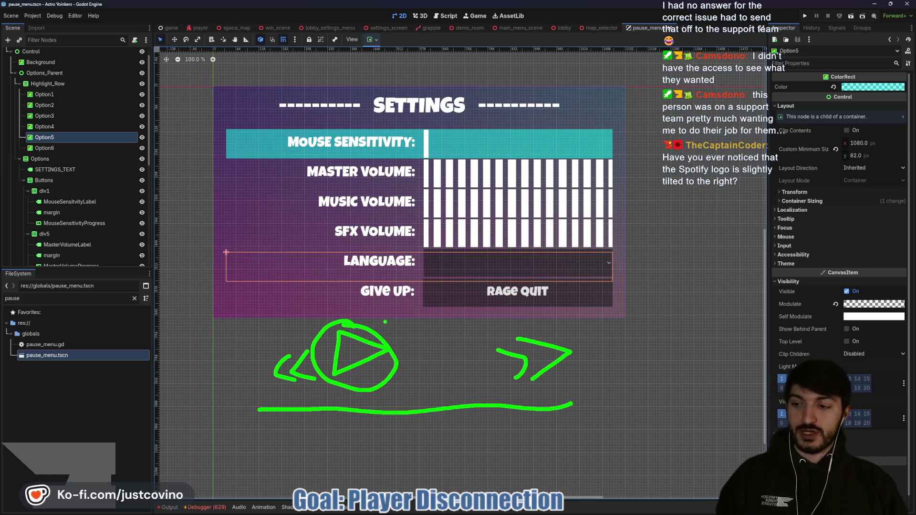
key("Escape")
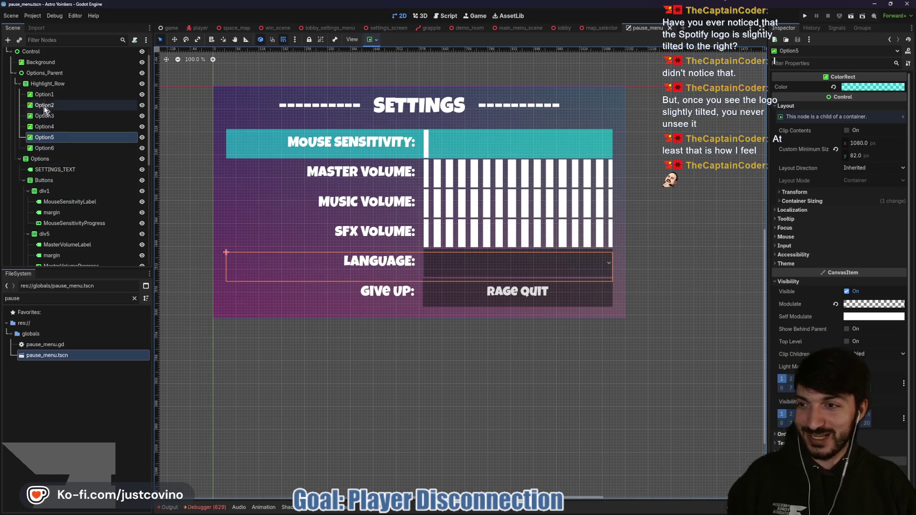
left_click(76, 84)
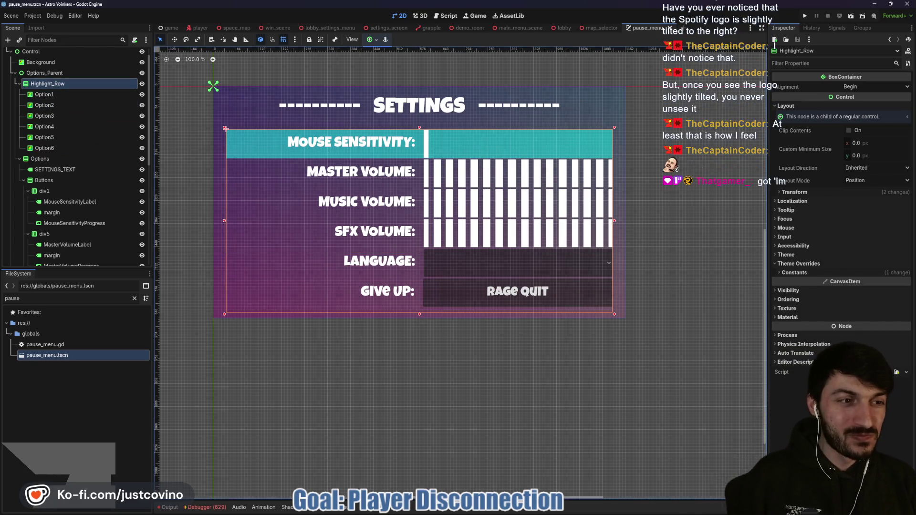
Set Highlight_Row's Separation override to 3, checking Option1–5 highlights against their rows.
left_click(798, 273)
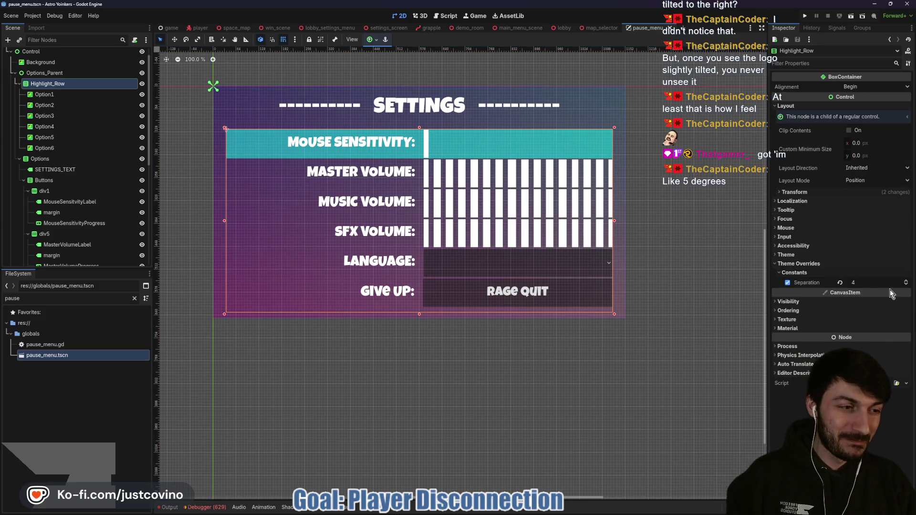
left_click(907, 283)
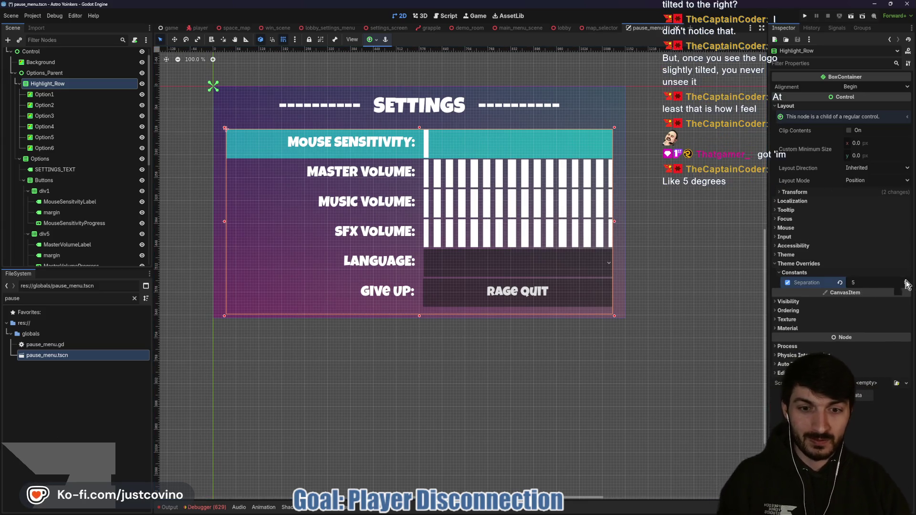
left_click(66, 93)
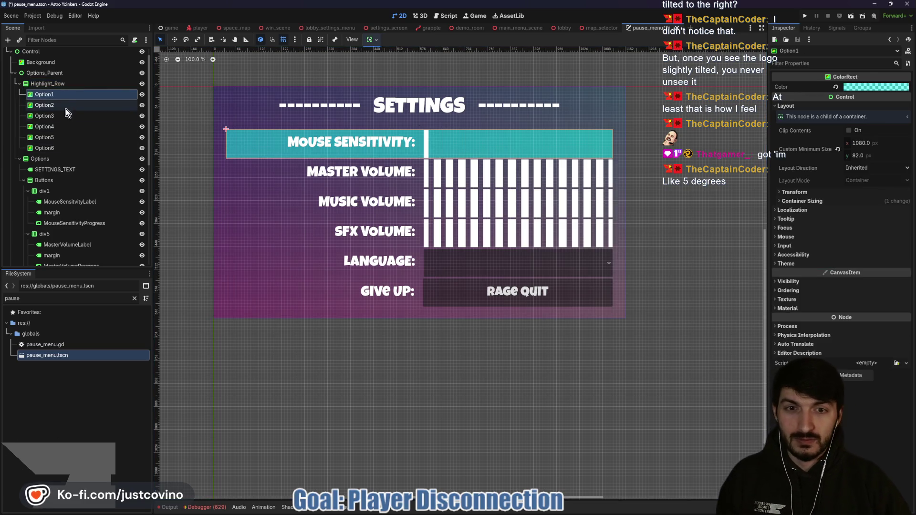
left_click(63, 107)
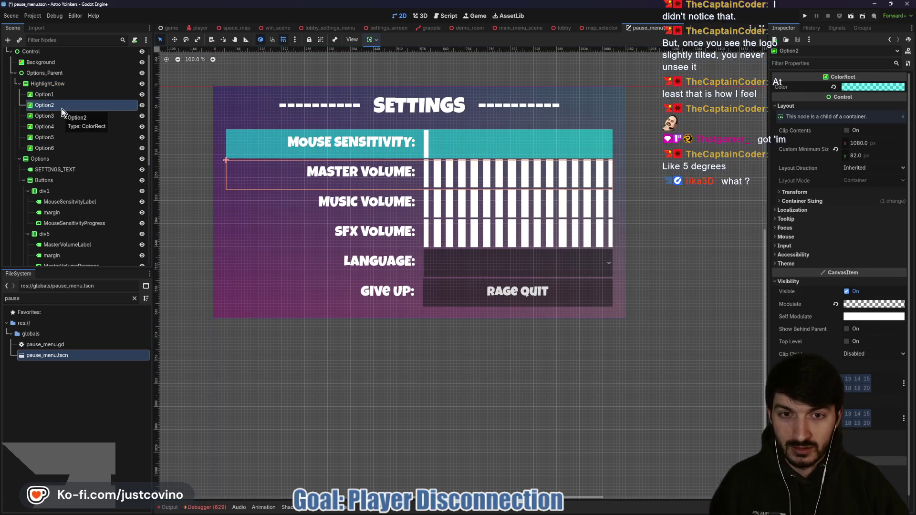
left_click(58, 116)
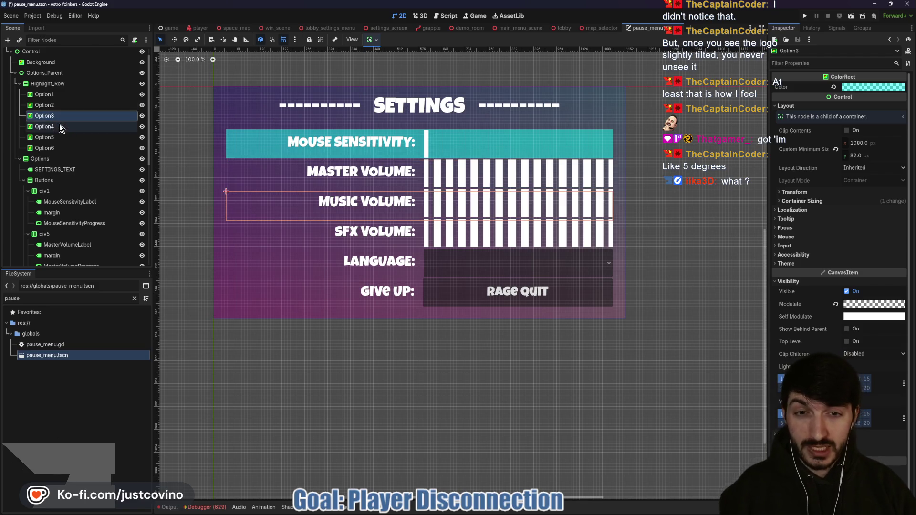
left_click(50, 85)
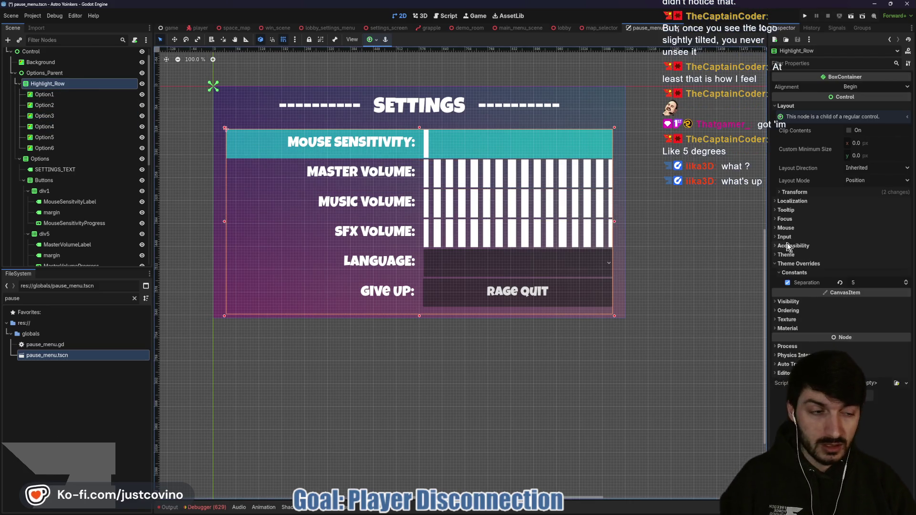
left_click(906, 284)
left_click(905, 285)
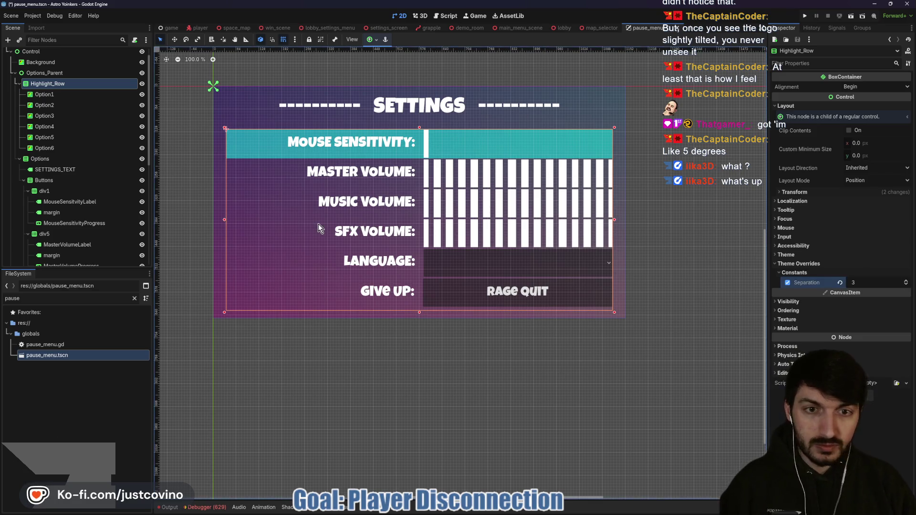
left_click(50, 113)
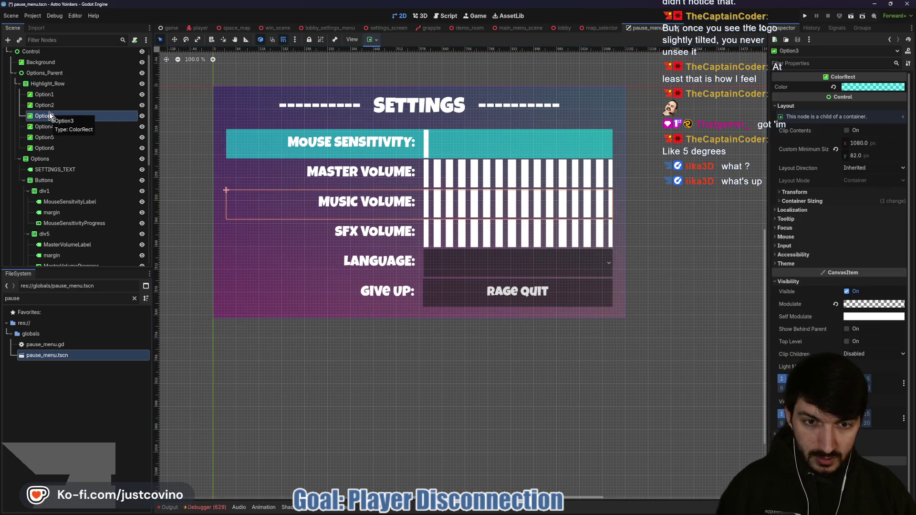
left_click(50, 128)
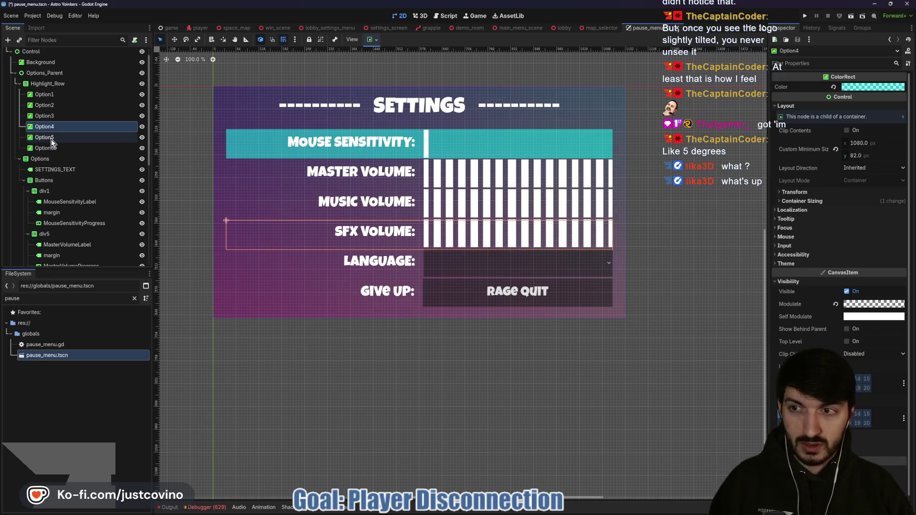
left_click(52, 139)
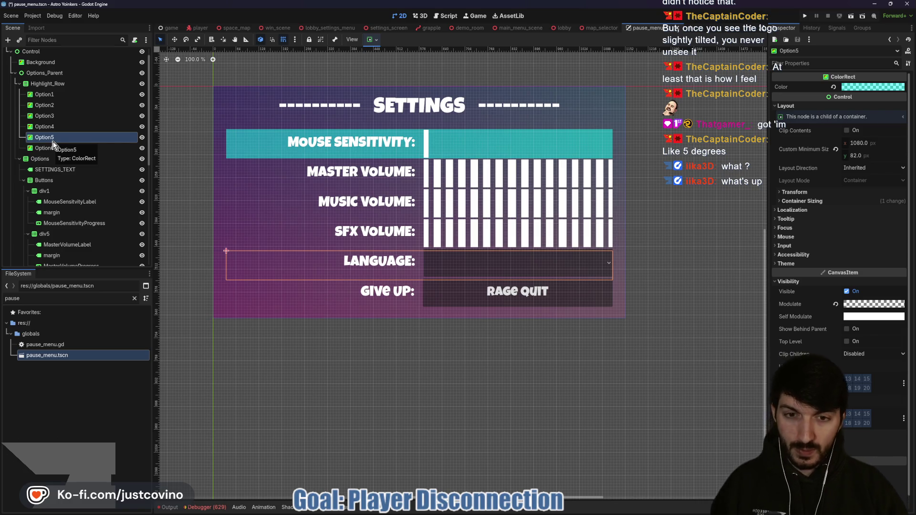
Raise the Buttons container's Separation from 5 to 6.
left_click(53, 84)
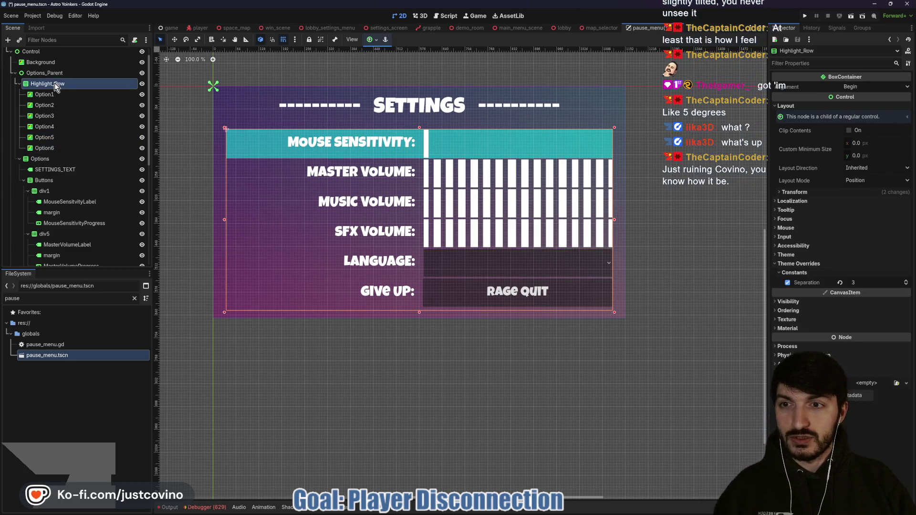
left_click(50, 180)
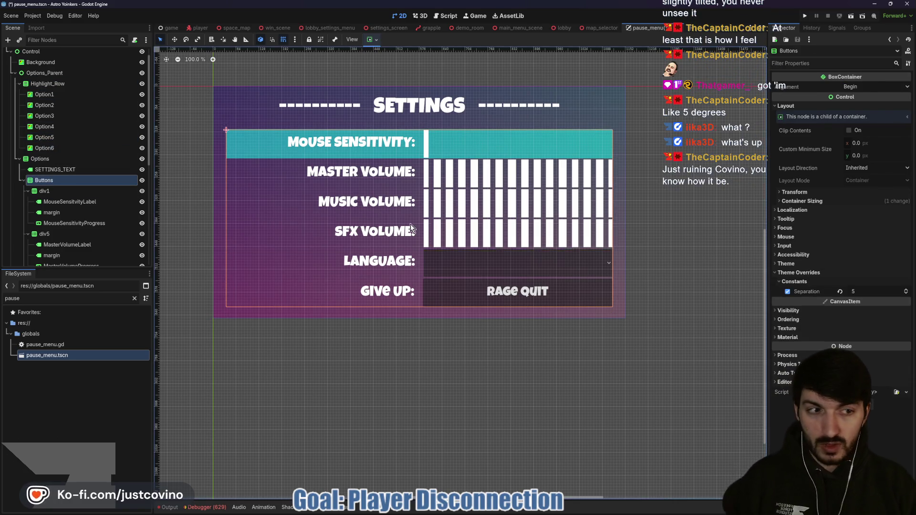
left_click(906, 291)
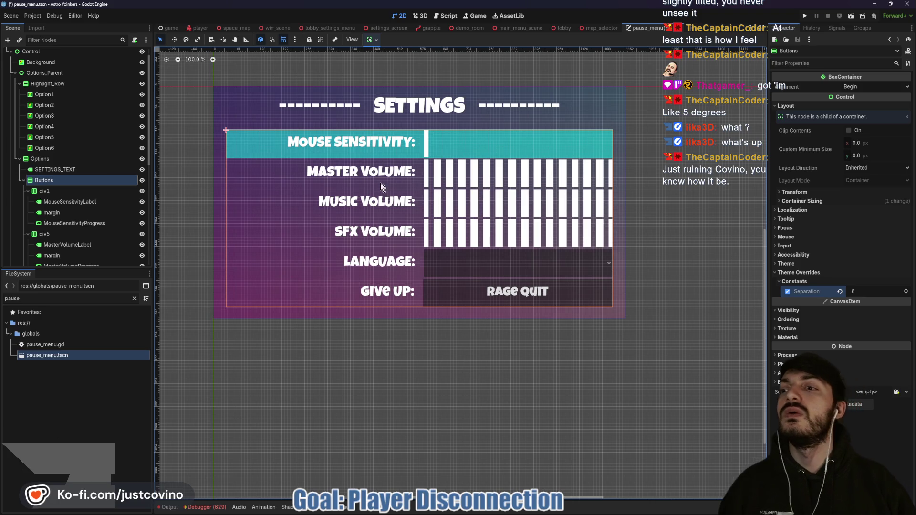
left_click(64, 160)
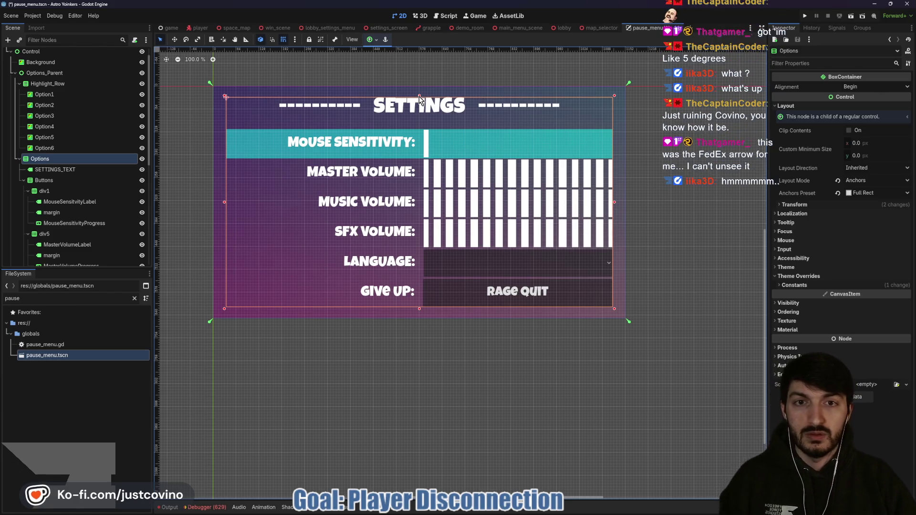
Extend the Options container's bottom edge slightly and save the pause menu scene.
left_click_drag(419, 96, 419, 94)
key("ctrl+z")
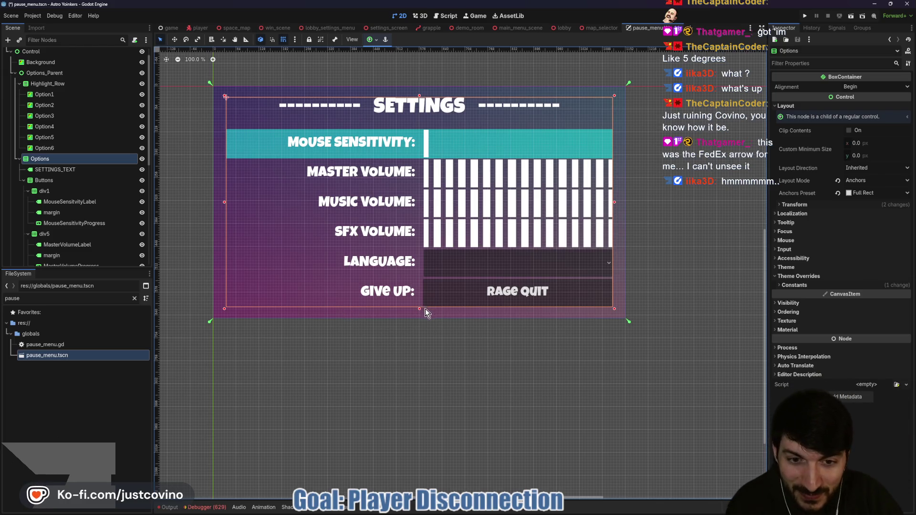
left_click_drag(419, 310, 420, 311)
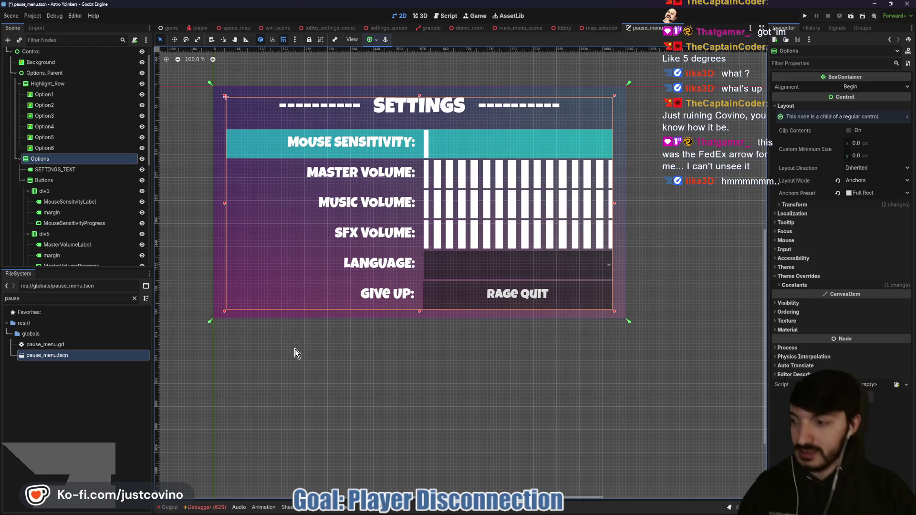
key("ctrl+s")
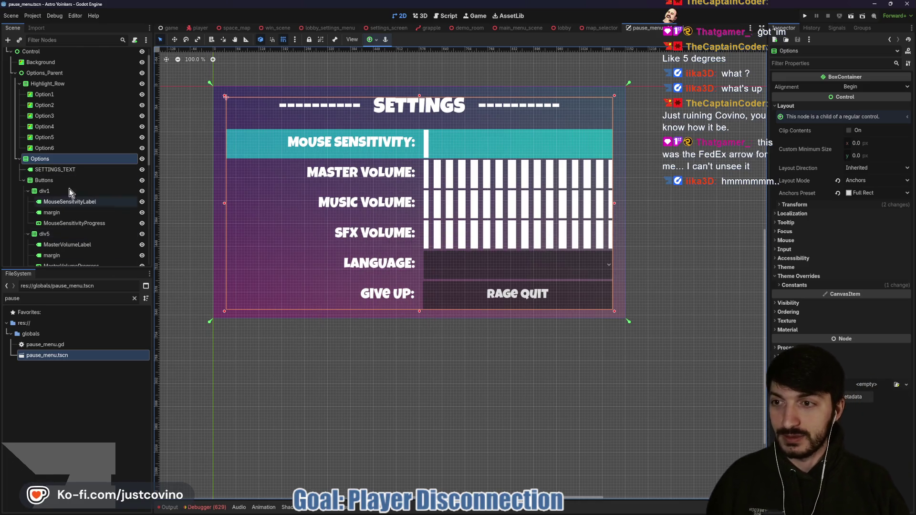
Check the Option6 through Option2 highlights against their rows, then open pause_menu.gd.
left_click(57, 148)
left_click(48, 137)
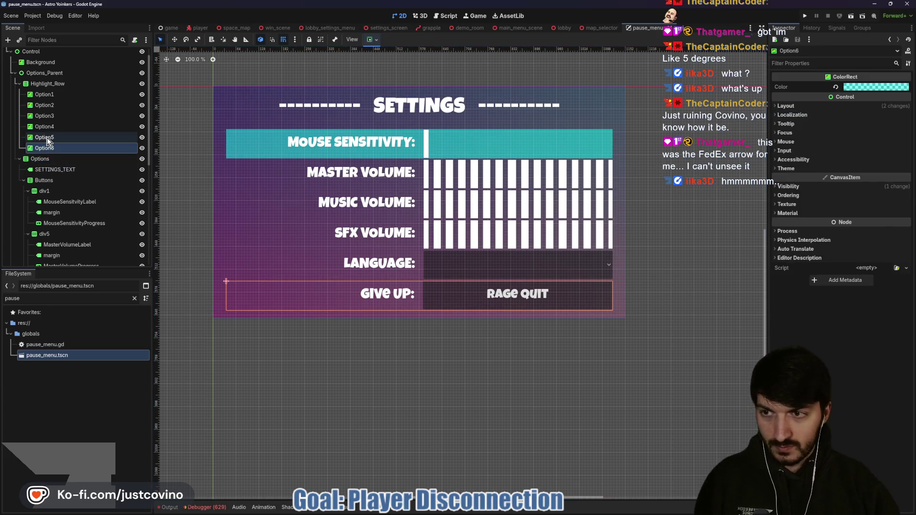
left_click(54, 128)
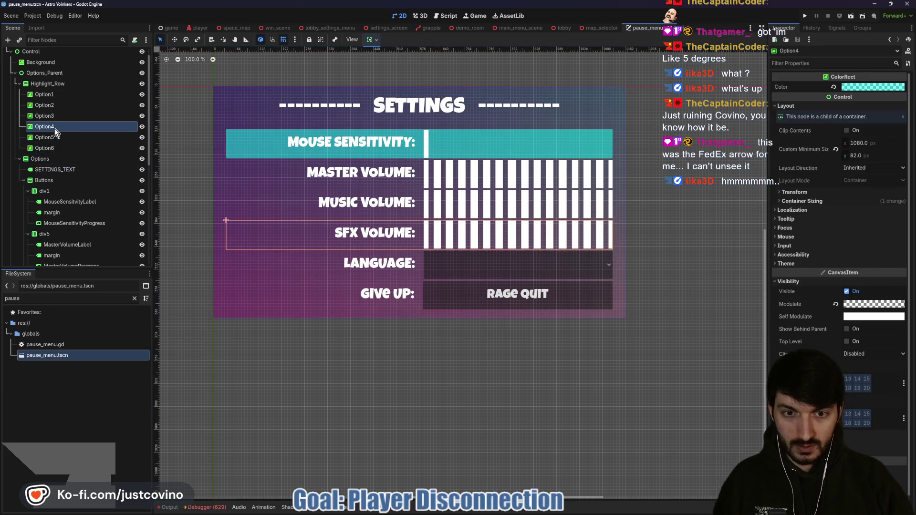
left_click(53, 116)
left_click(54, 108)
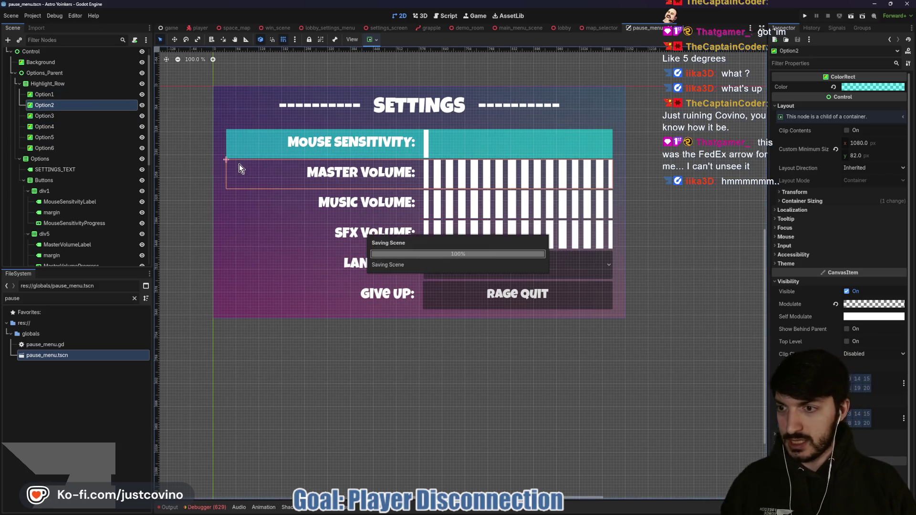
scroll(88, 196, "down", 5)
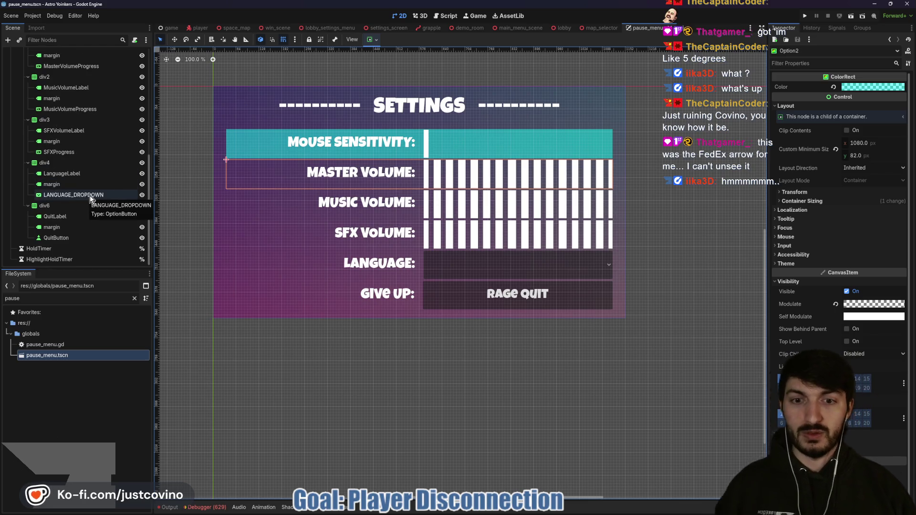
scroll(90, 195, "up", 5)
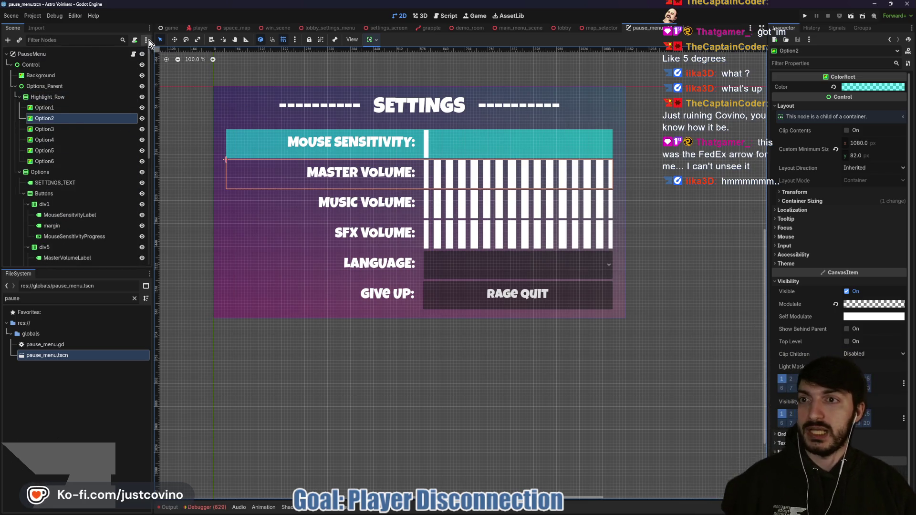
left_click(133, 54)
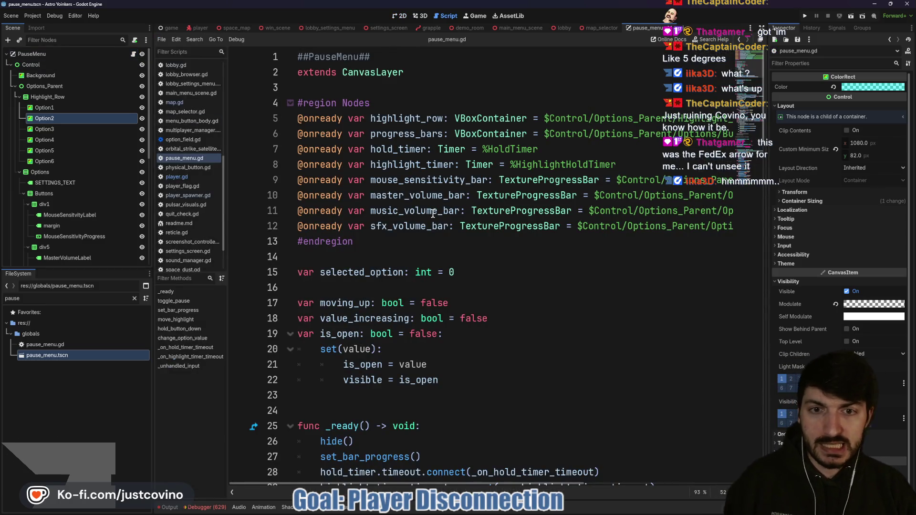
Set QuitButton's Focus Mode to None and save the pause menu scene.
scroll(68, 248, "down", 5)
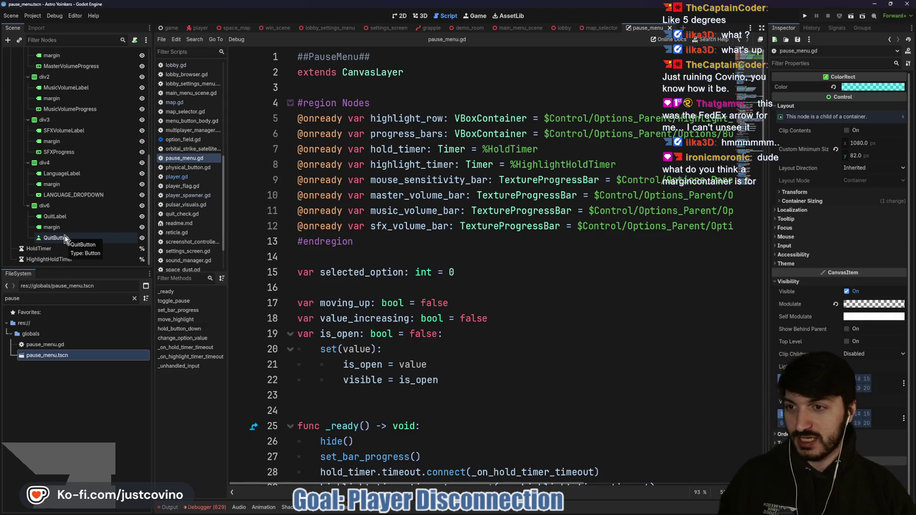
left_click(65, 237)
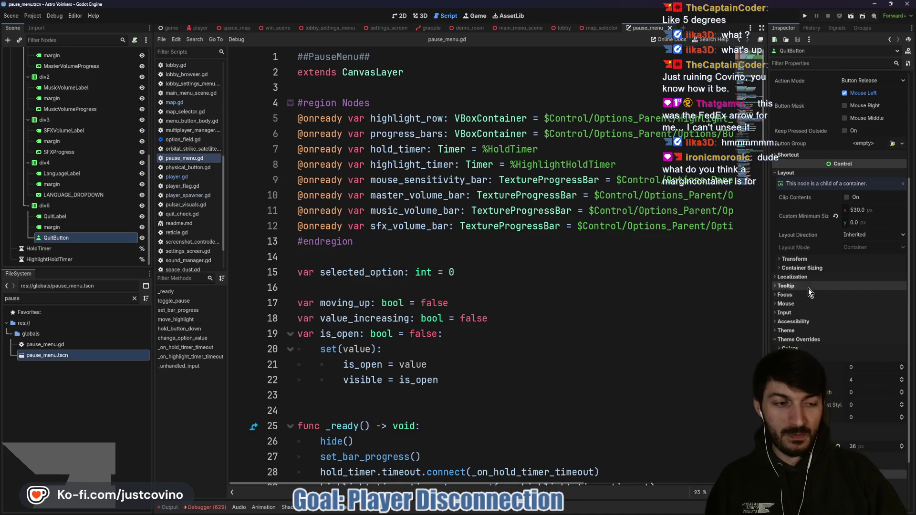
scroll(808, 288, "down", 3)
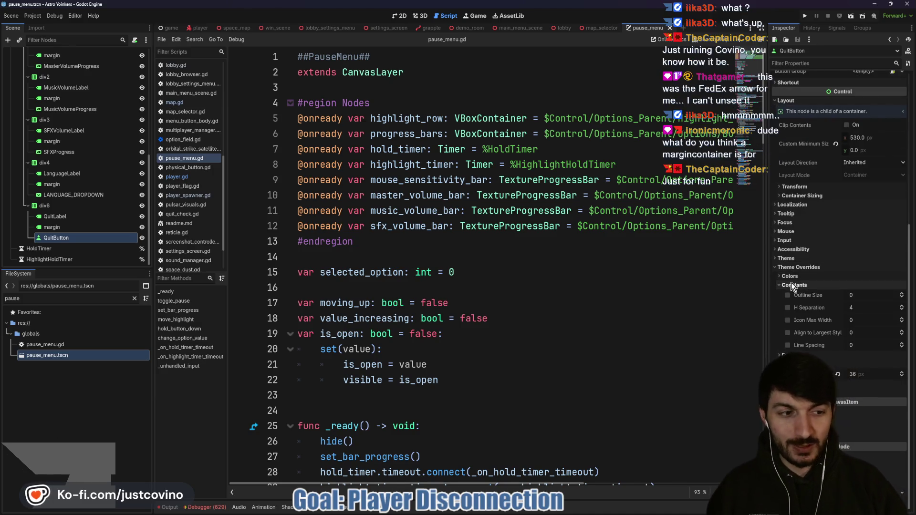
scroll(792, 285, "up", 3)
left_click(794, 284)
left_click(854, 369)
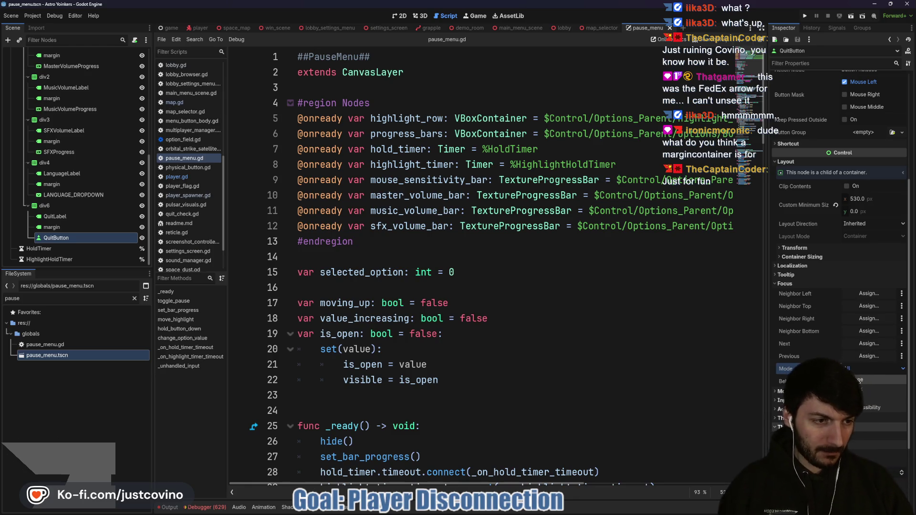
left_click(859, 380)
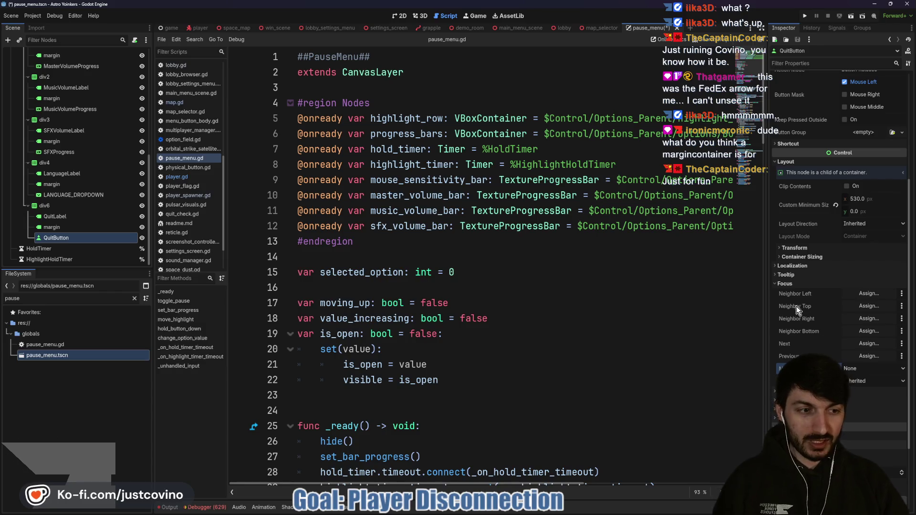
key("ctrl+s")
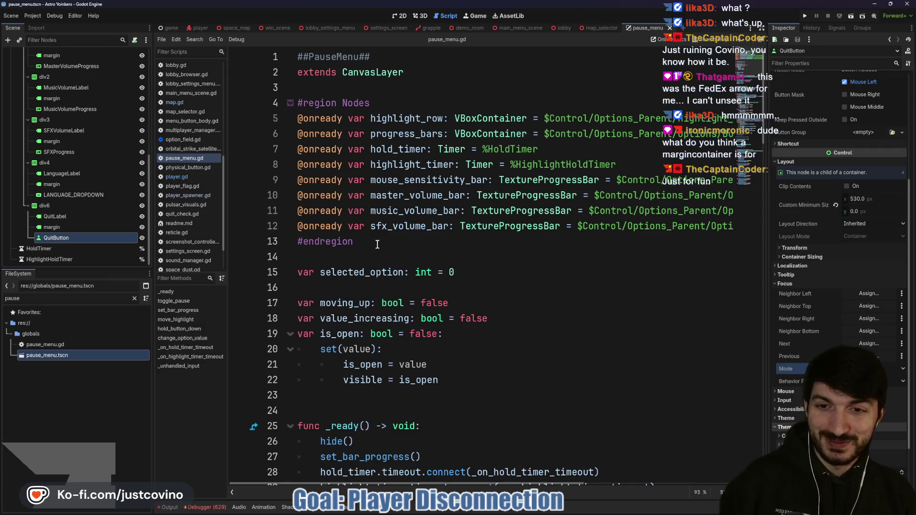
scroll(377, 244, "down", 4)
left_click(349, 210)
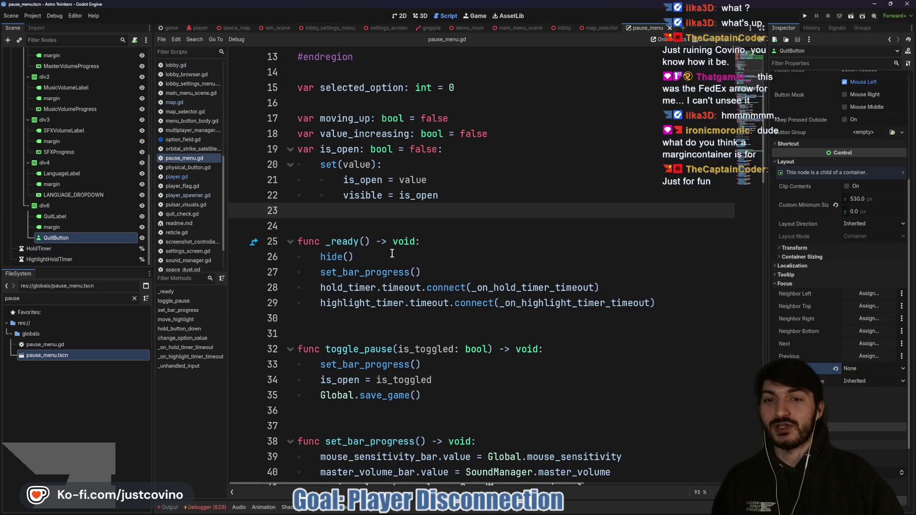
Insert a blank line after the Language Options return on line 81 in change_option_value.
scroll(389, 252, "up", 4)
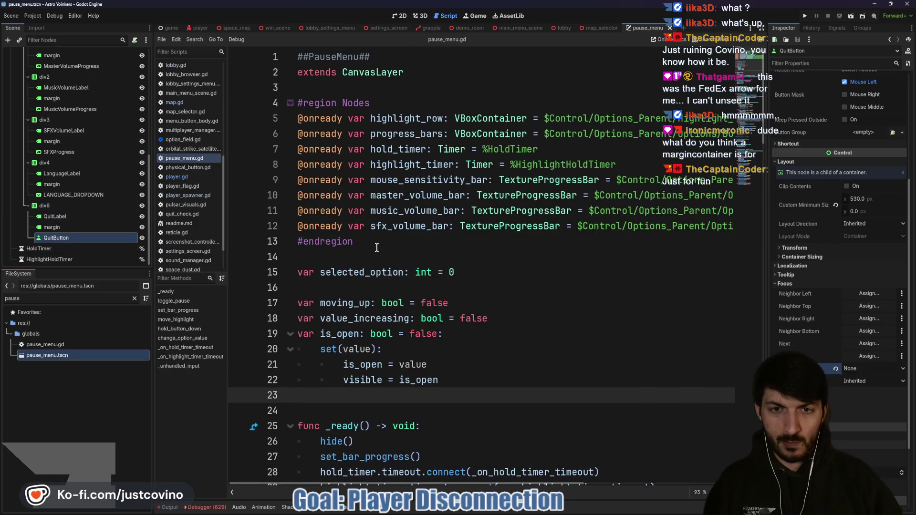
scroll(377, 247, "down", 14)
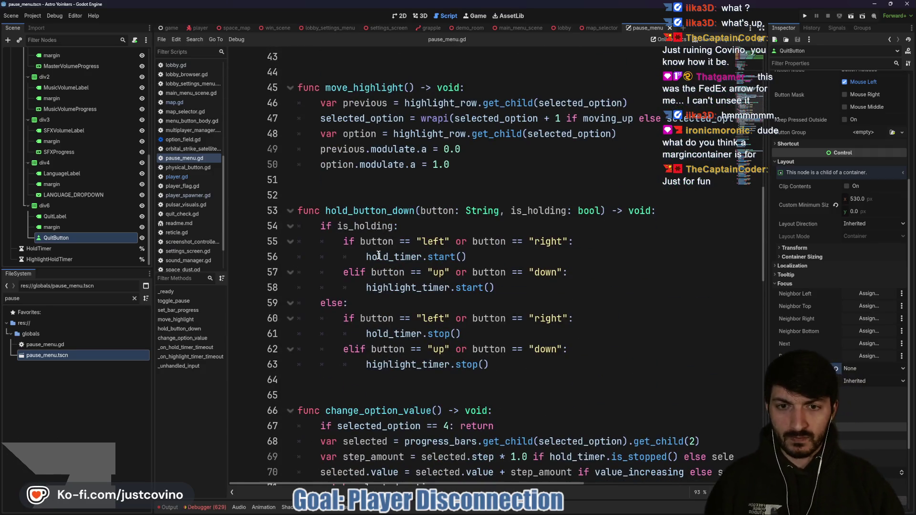
scroll(378, 256, "down", 3)
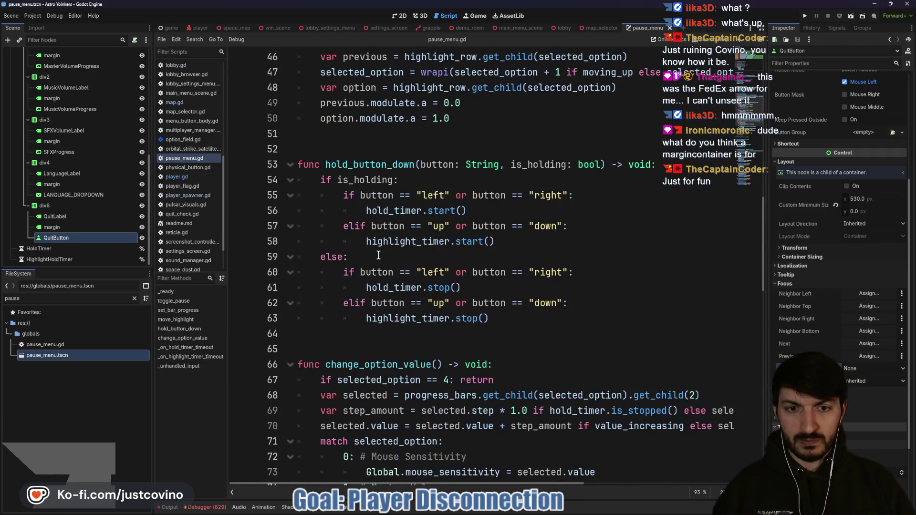
scroll(379, 255, "down", 4)
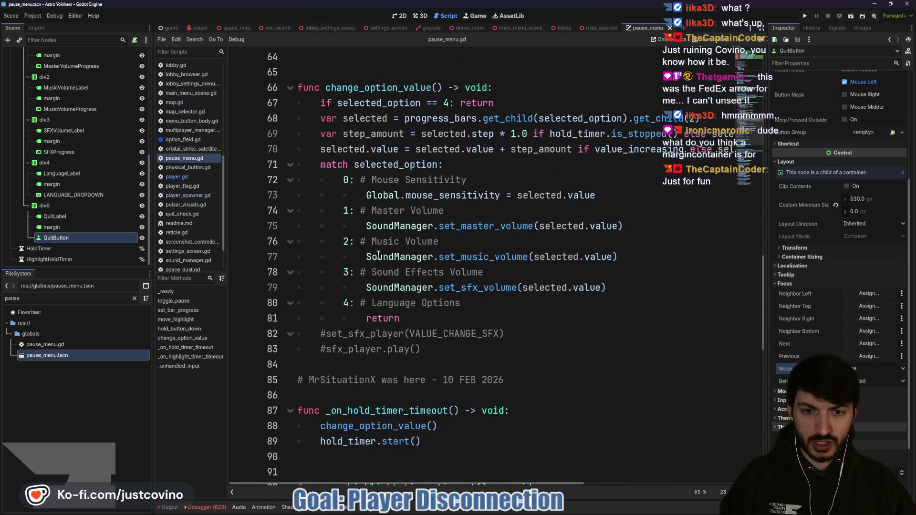
left_click(435, 315)
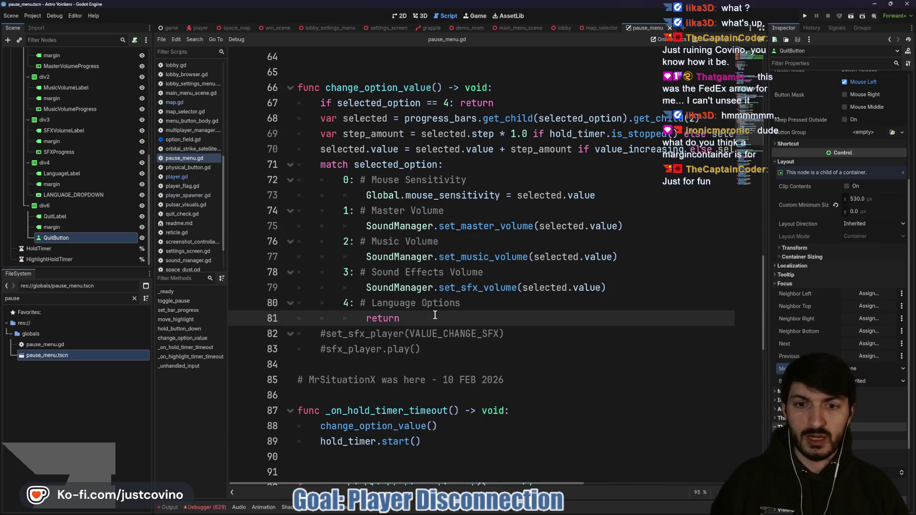
key("Return")
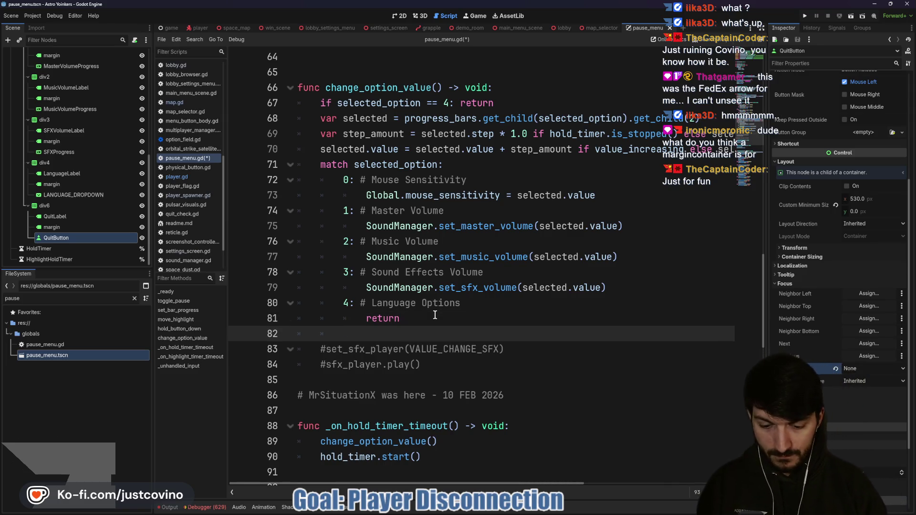
Add a '5: #Rage Quit Button' match case containing pass, and save pause_menu.gd.
type("5: $")
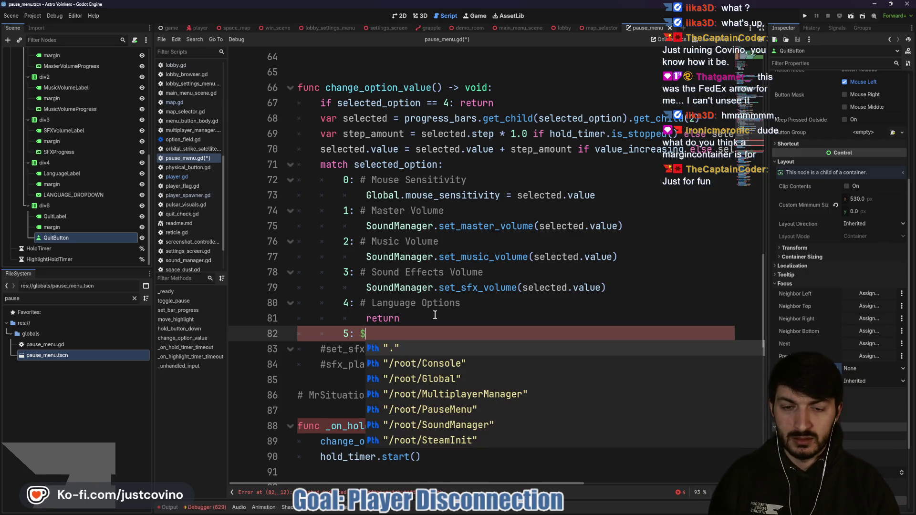
key("BackSpace")
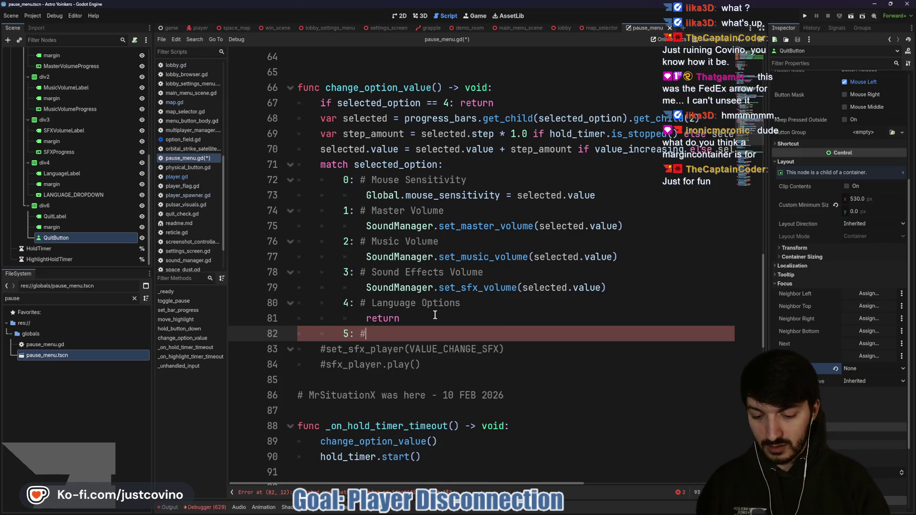
type("Rage Quit Button")
key("Return")
type("pass")
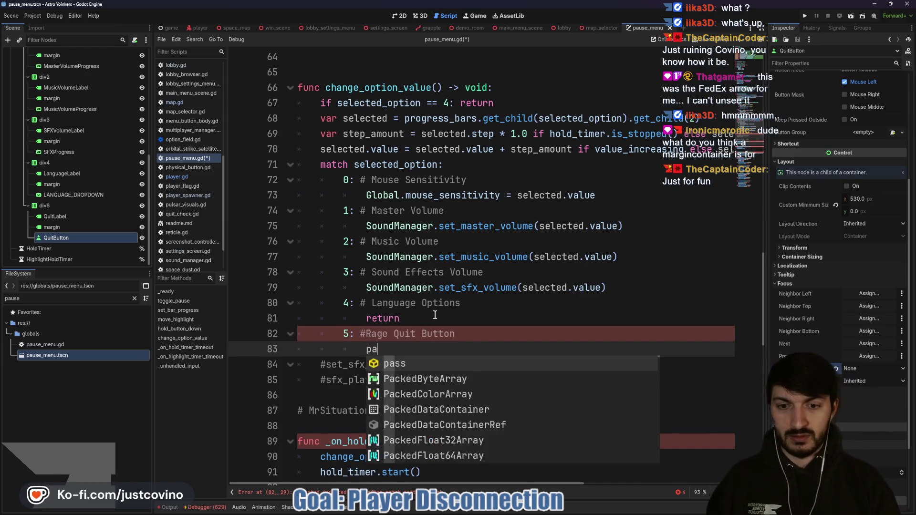
key("ctrl+s")
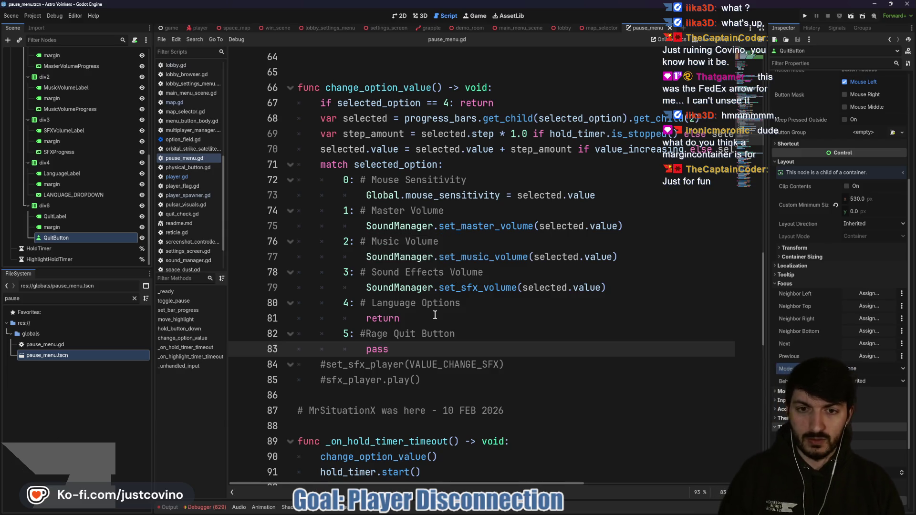
scroll(435, 315, "down", 8)
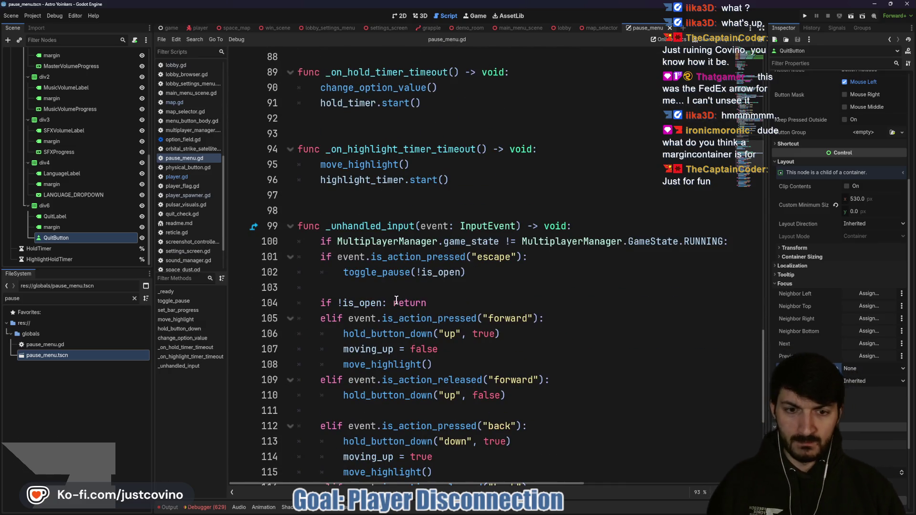
scroll(401, 303, "up", 5)
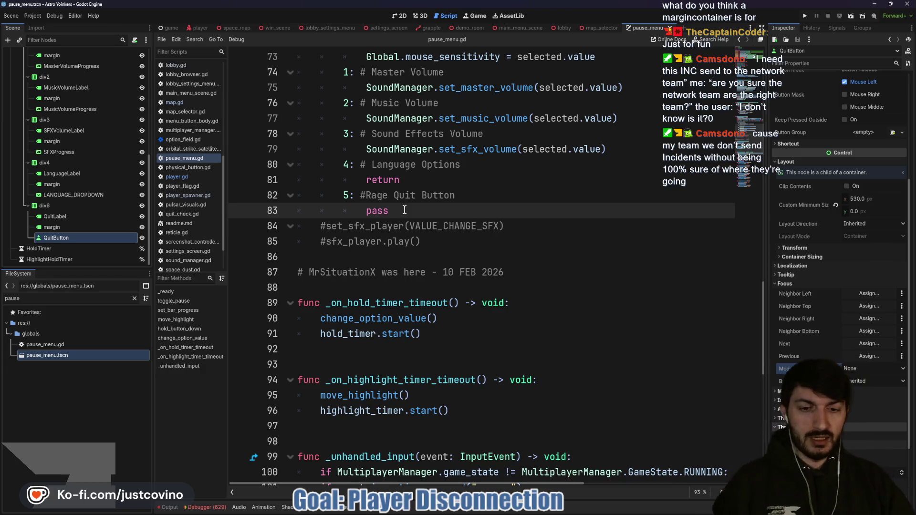
key("BackSpace")
key("BackSpace")
key("BackSpace")
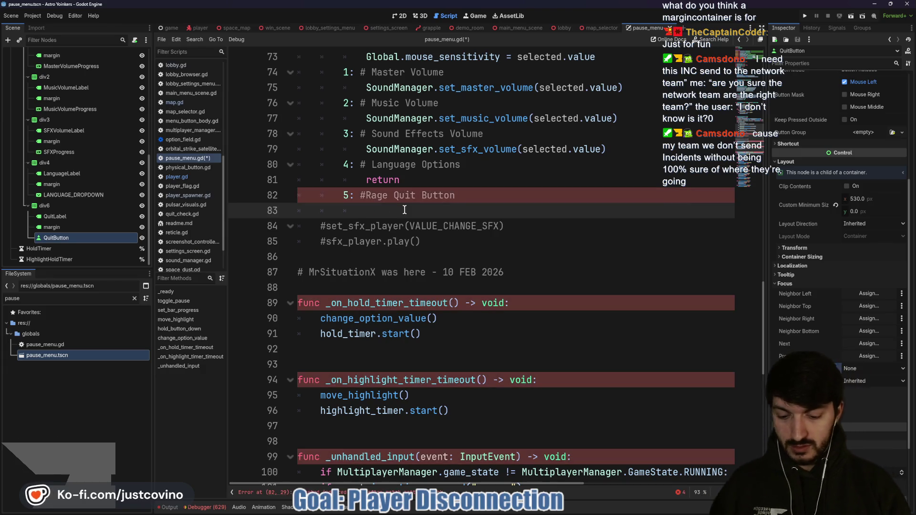
Make case 5 print 'Attempted to Rage Quit but there is no functionality added yet', save, and run.
type("print(\"Attem")
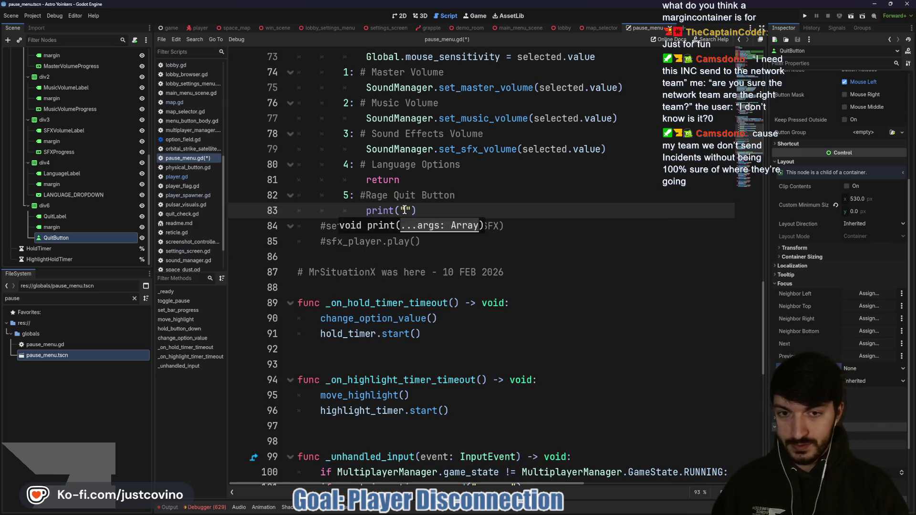
type("pted to R")
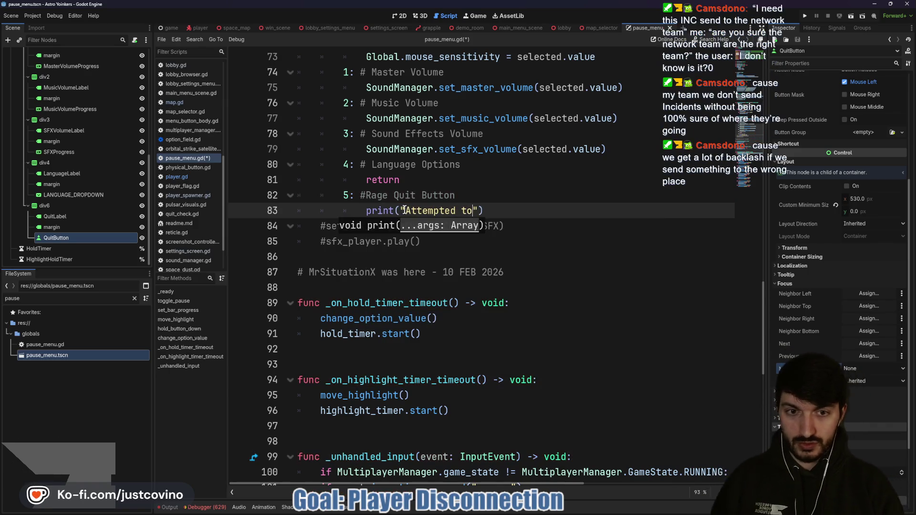
type("ag")
key("BackSpace")
key("BackSpace")
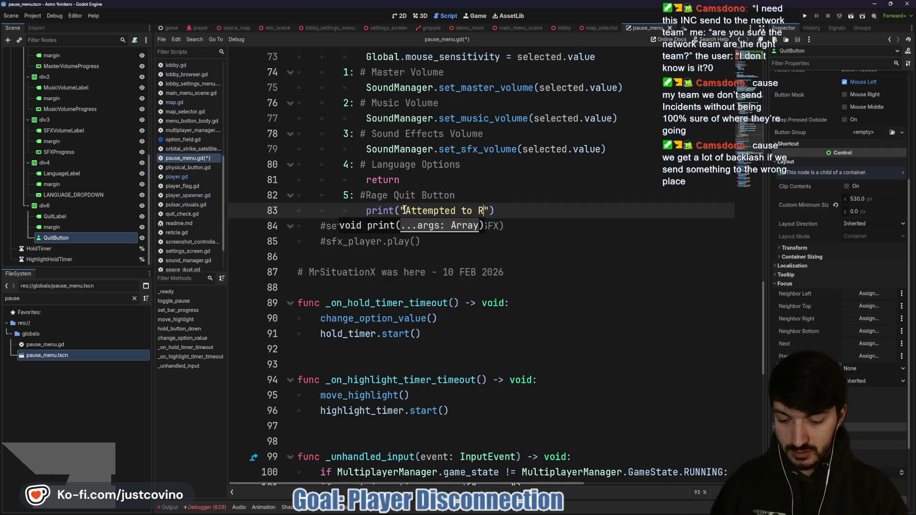
type("age Quit but there is no")
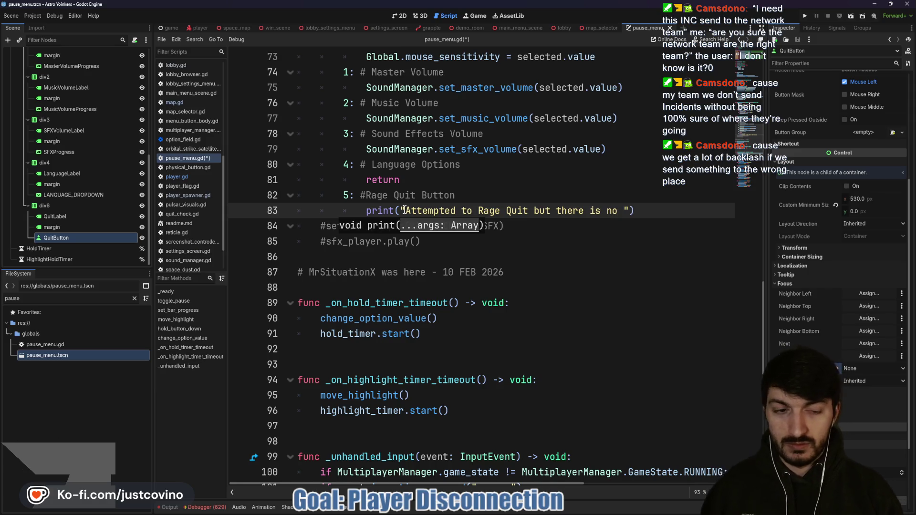
type(" functionality added ")
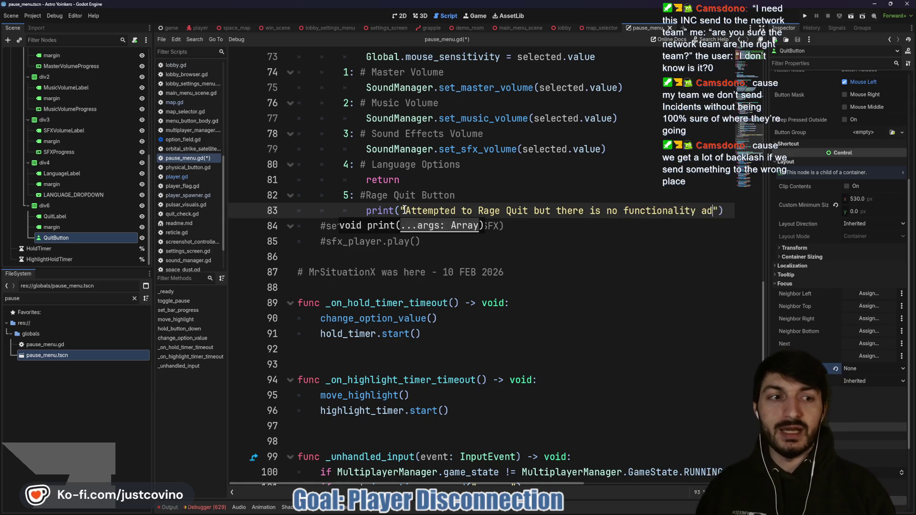
type("yet")
key("ctrl+s")
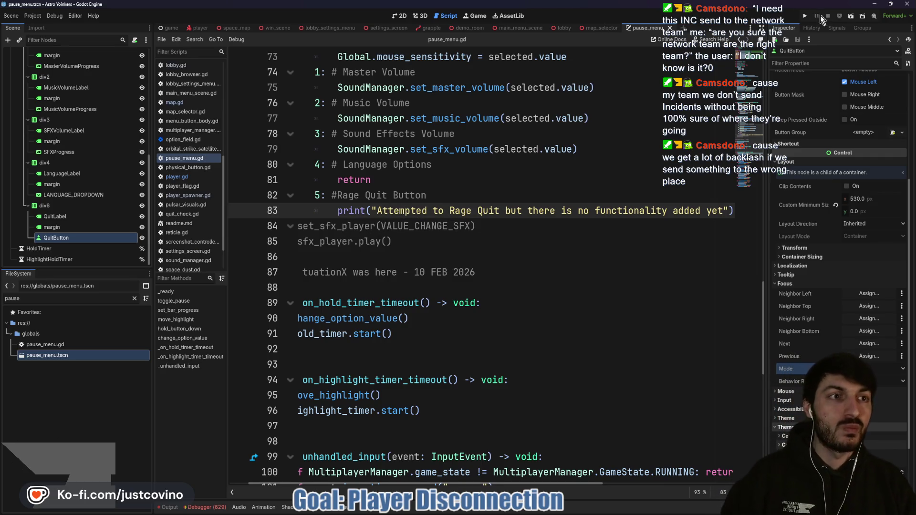
left_click(804, 17)
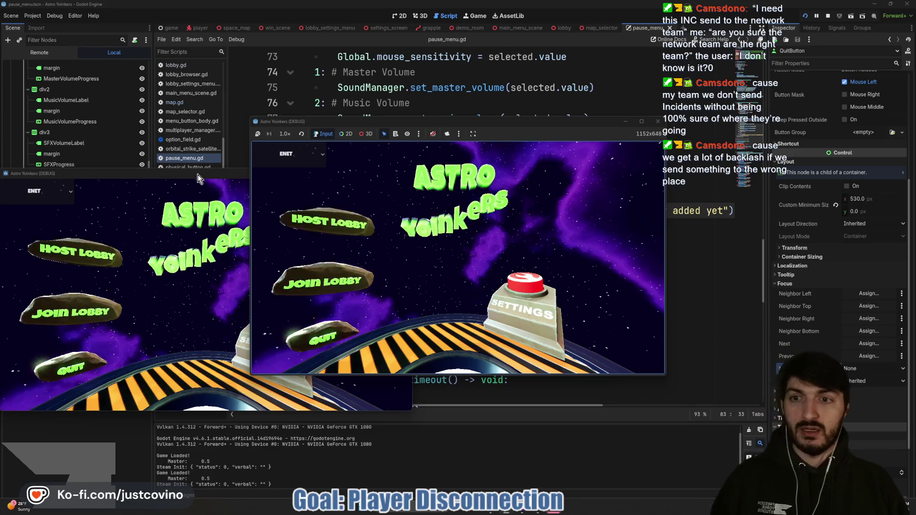
Tile the two game instance windows side by side, left and right.
mouse_move(202, 174)
left_mouse_down()
mouse_move(488, 168)
mouse_move(583, 153)
left_mouse_up()
mouse_move(525, 123)
left_mouse_down()
mouse_move(284, 145)
mouse_move(292, 138)
left_mouse_up()
left_click_drag(529, 156, 577, 131)
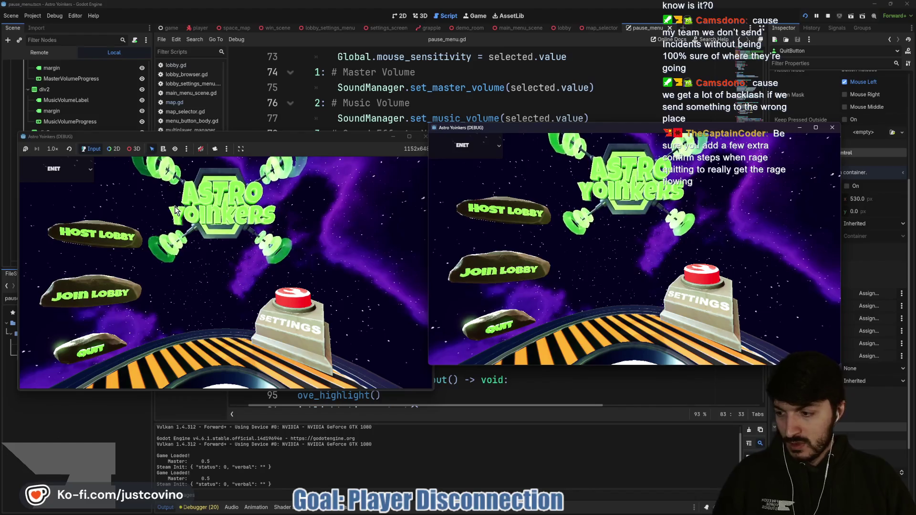
Host a lobby in the left game, join it from the right, ready up and start.
left_click(107, 243)
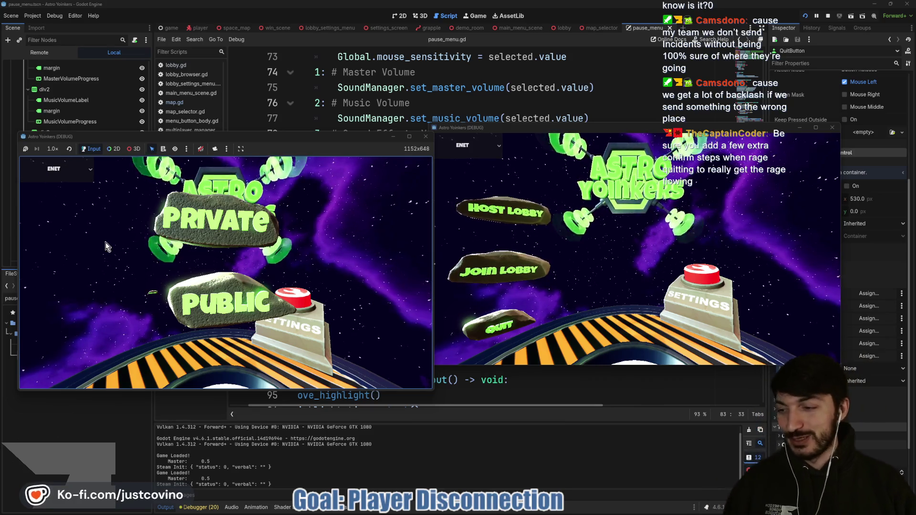
left_click(202, 237)
left_click(477, 269)
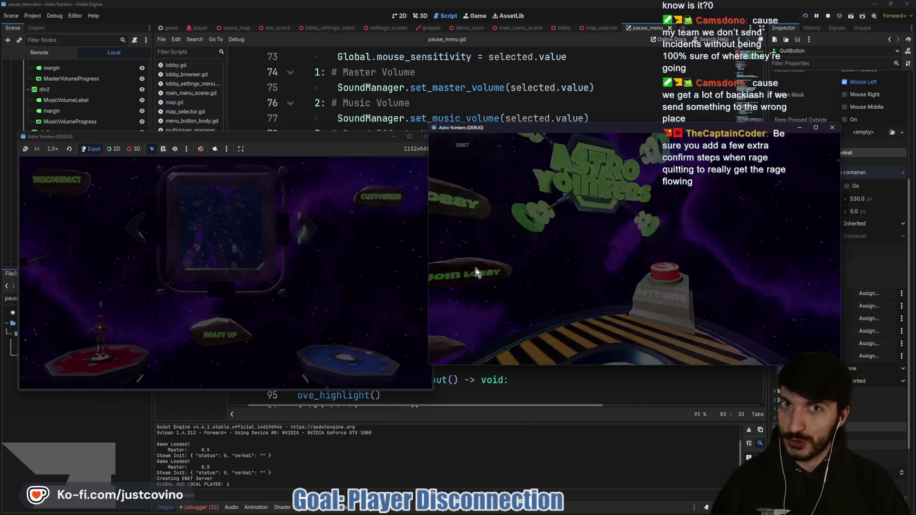
left_click(639, 213)
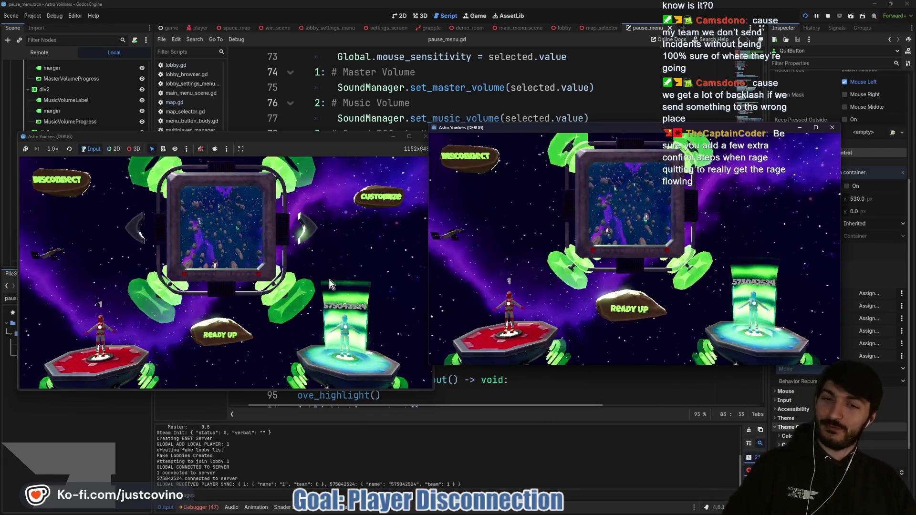
left_click(210, 340)
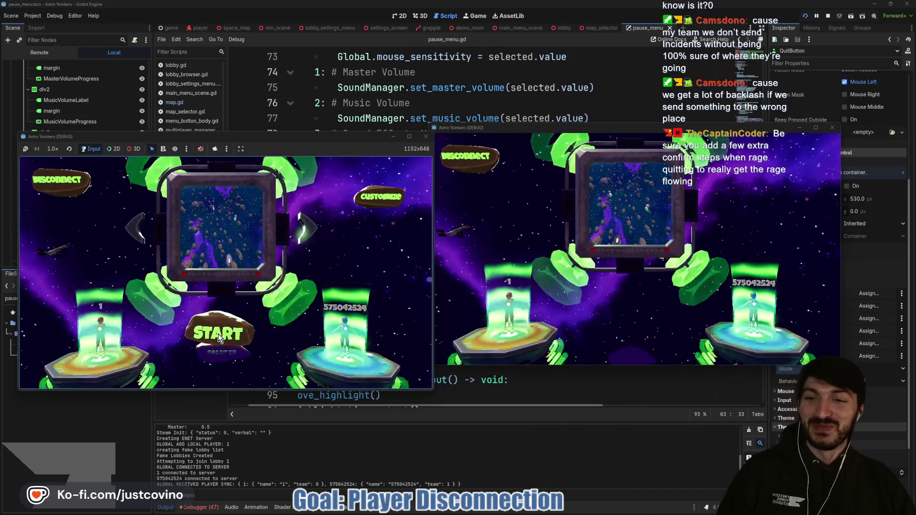
left_click(218, 335)
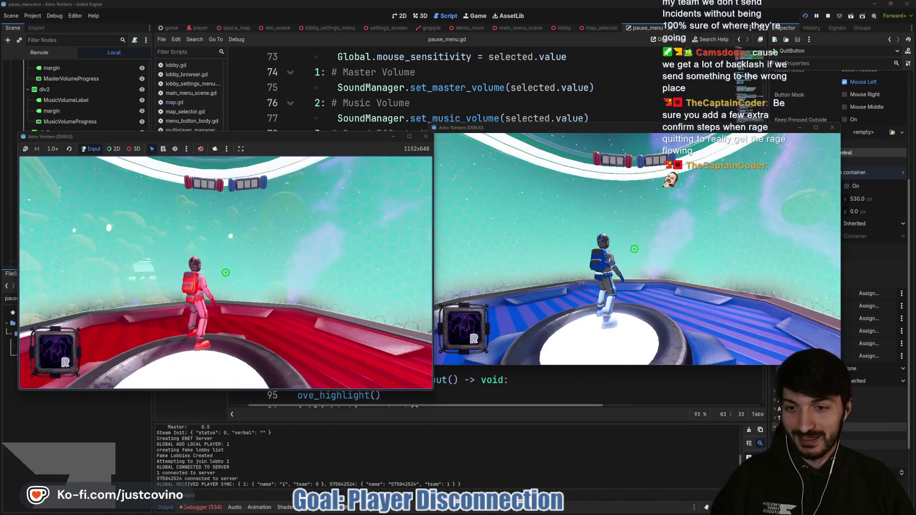
key("Escape")
key("Down")
key("Down")
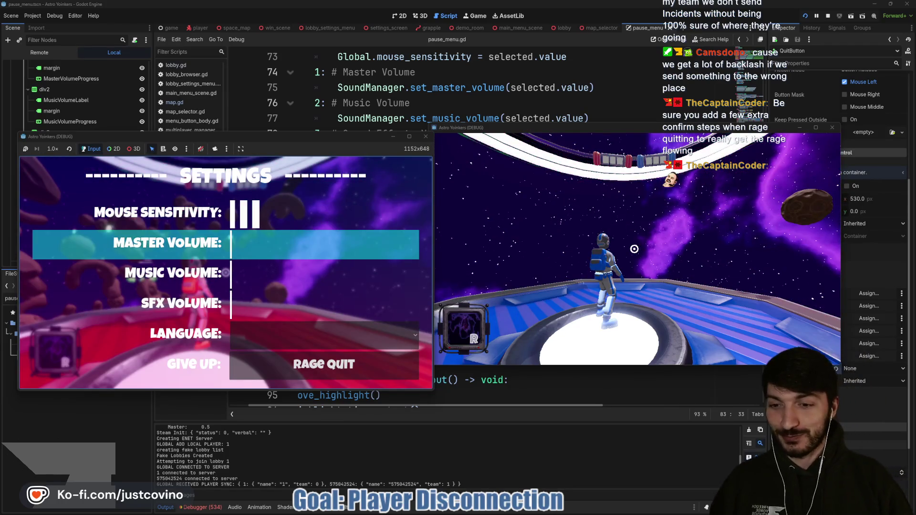
key("Down")
key("Down")
key("Down")
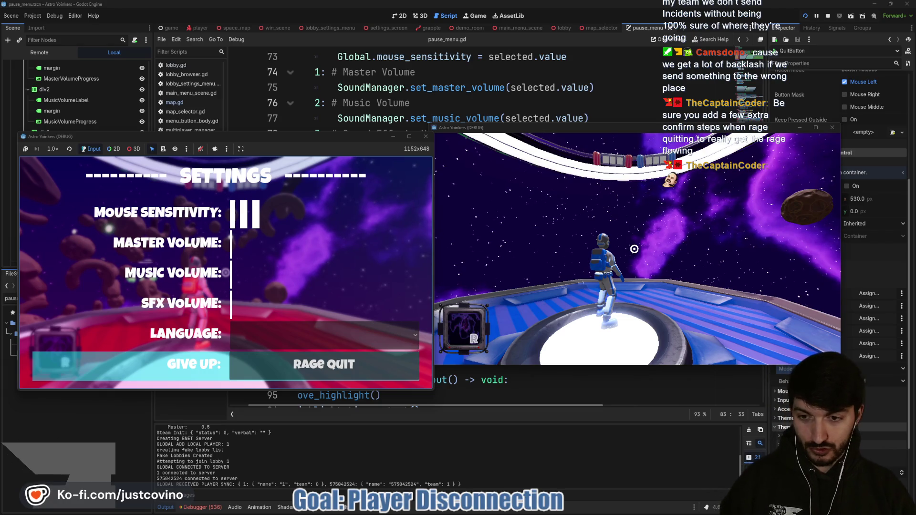
key("Up")
key("Up")
key("Up")
key("Up")
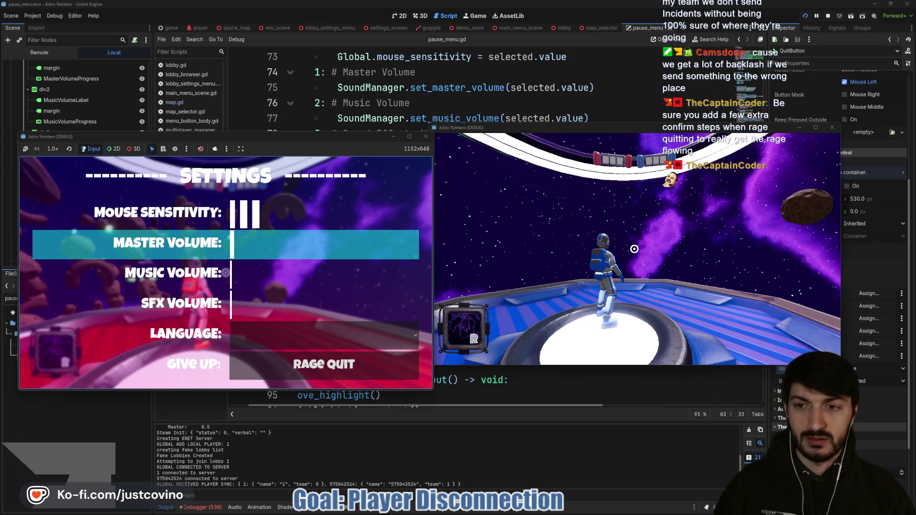
key("Down")
key("Down")
key("Down")
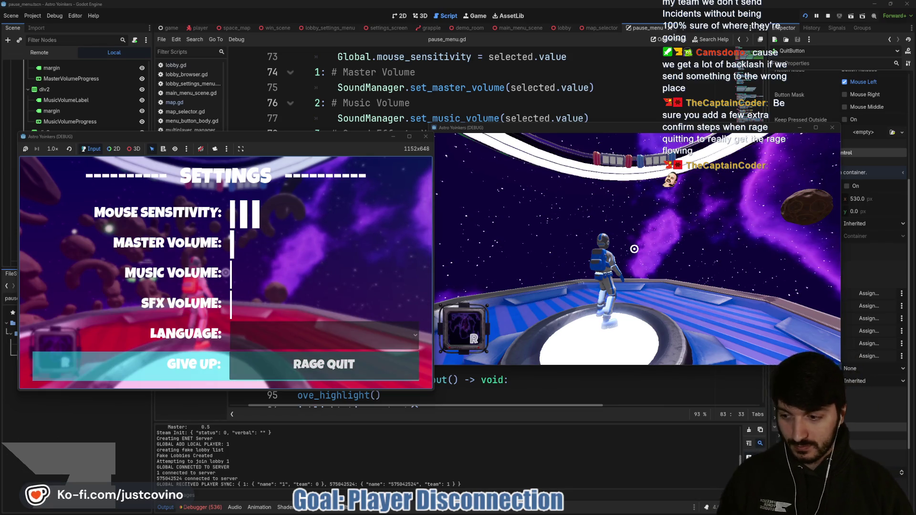
key("Escape")
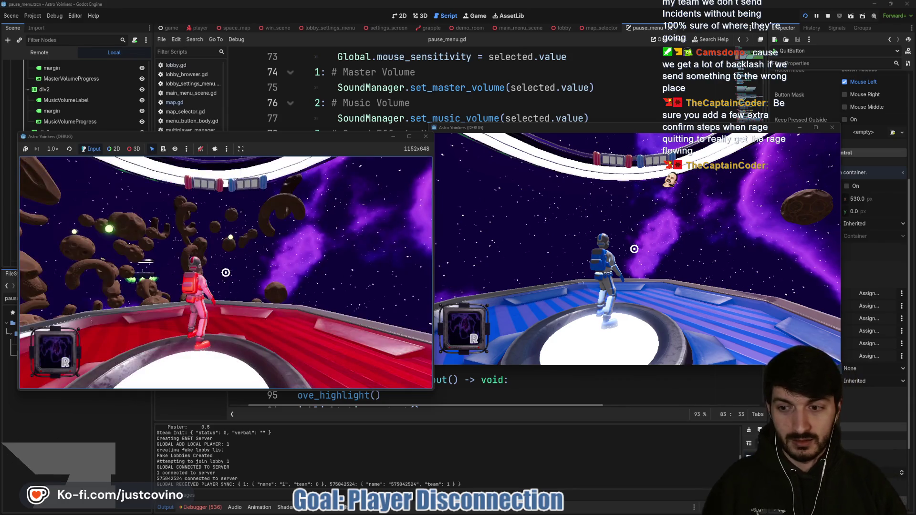
key("Escape")
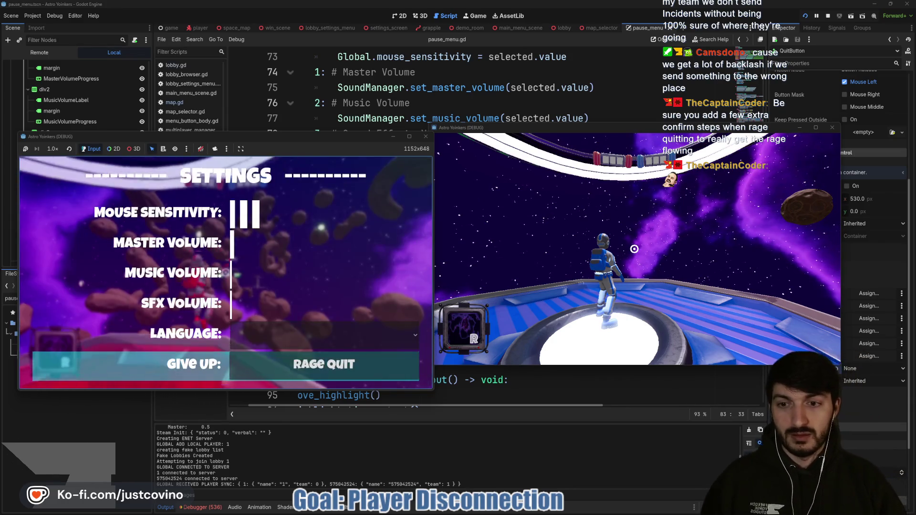
key("Up")
key("Up")
key("Up")
key("Up")
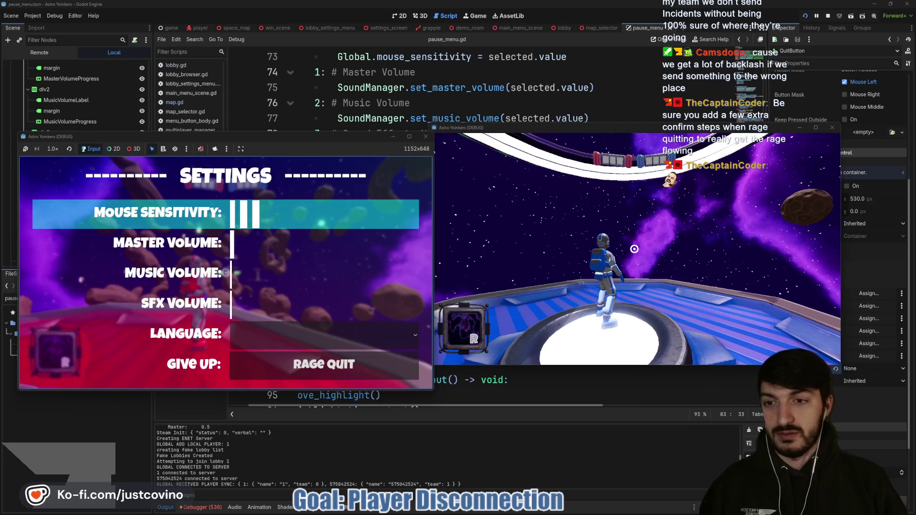
key("Down")
key("Down")
key("Down")
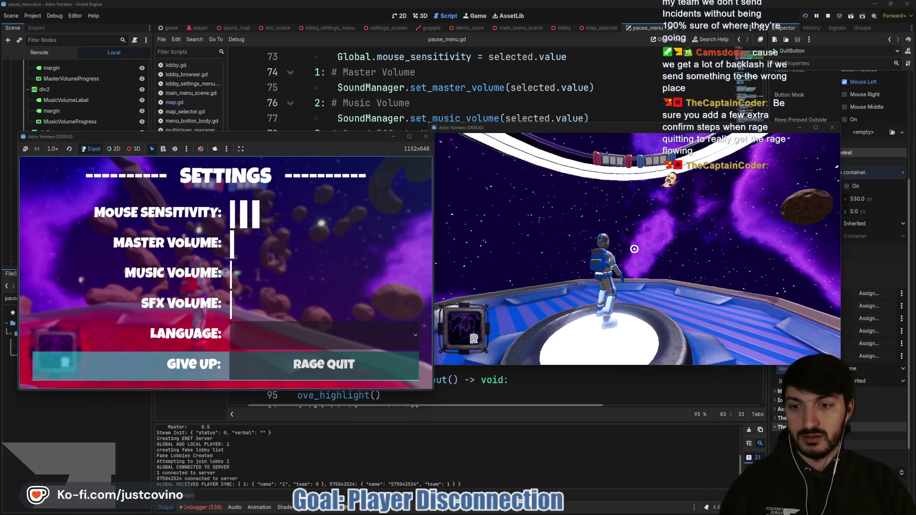
key("Up")
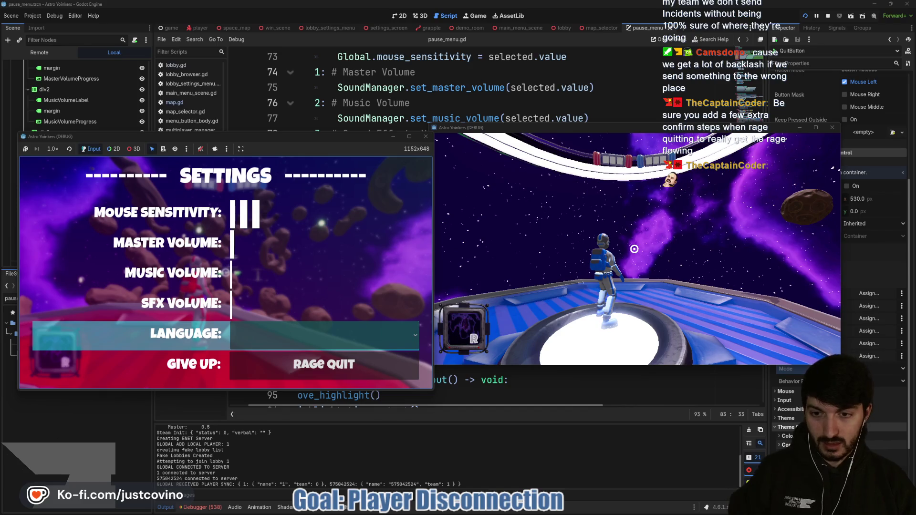
key("Up")
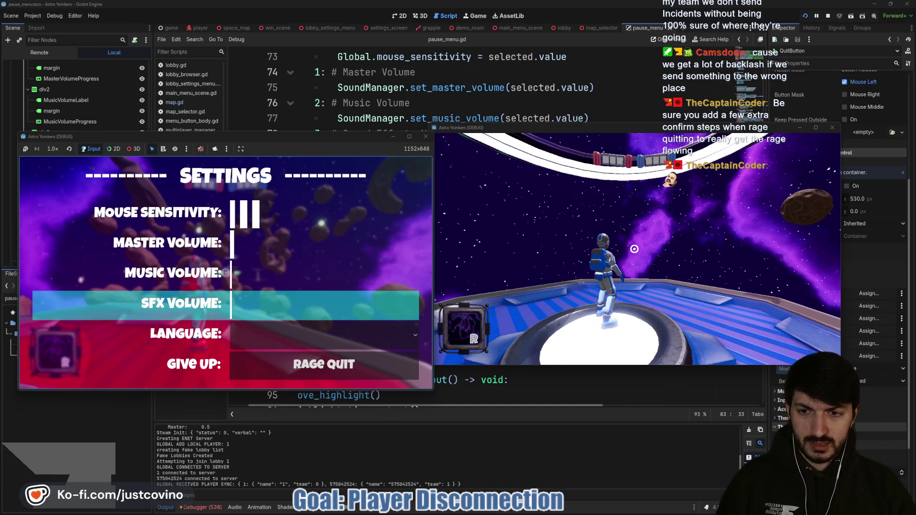
key("Up")
key("Up")
key("Up")
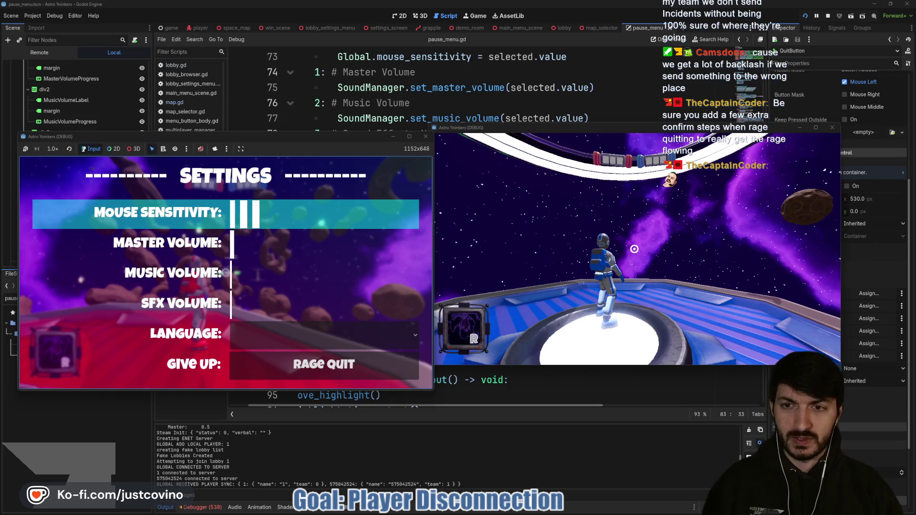
key("Down")
key("Down")
key("Down")
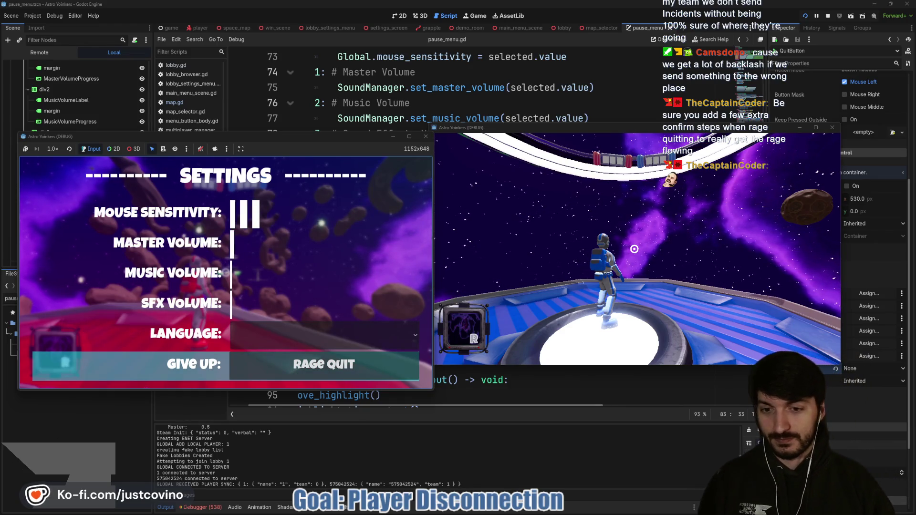
key("Escape")
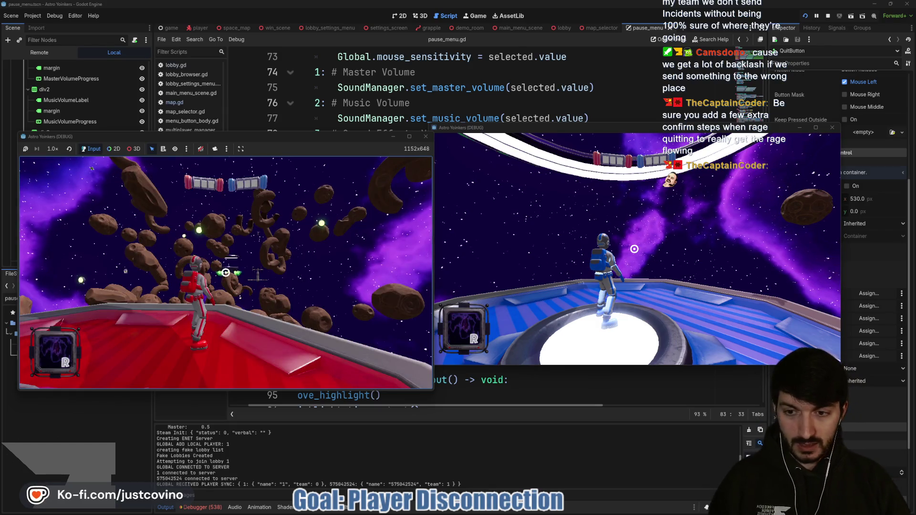
key("F8")
left_click(405, 243)
Save the project and scroll back to change_option_value in pause_menu.gd.
key("ctrl+s")
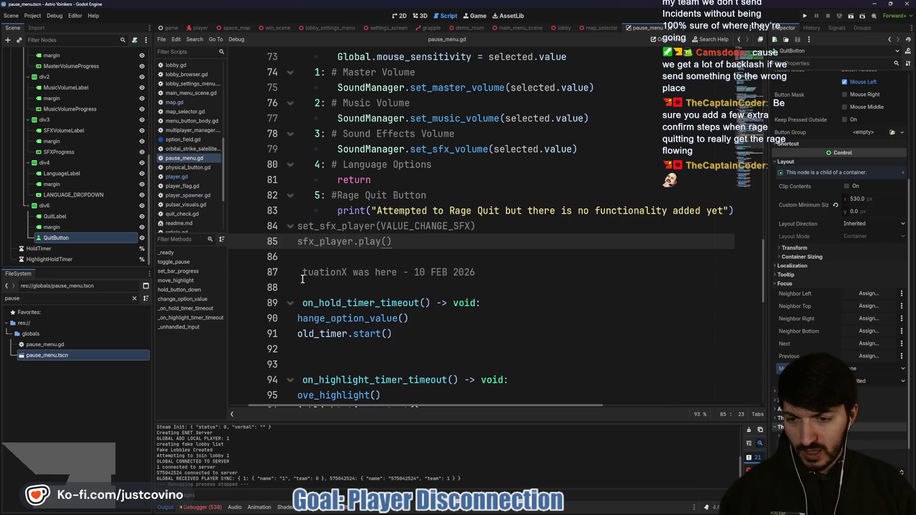
scroll(370, 218, "up", 3)
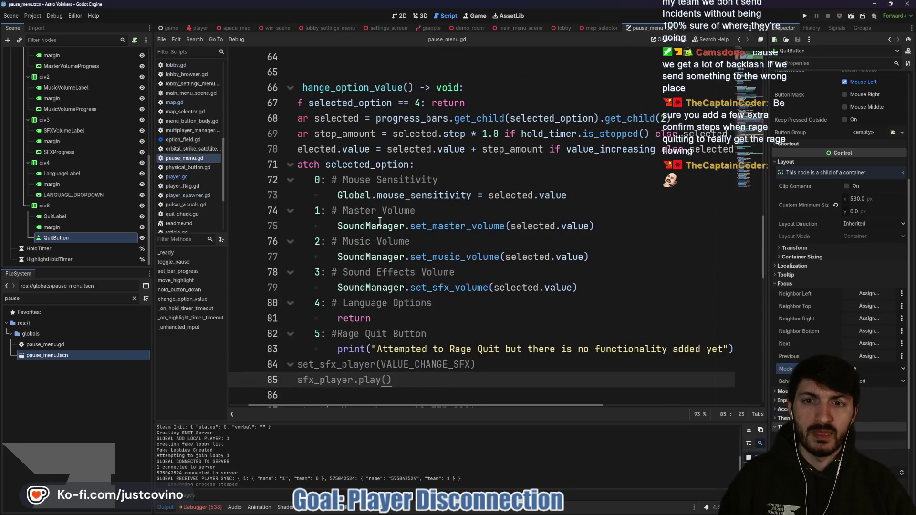
scroll(379, 221, "left", 2)
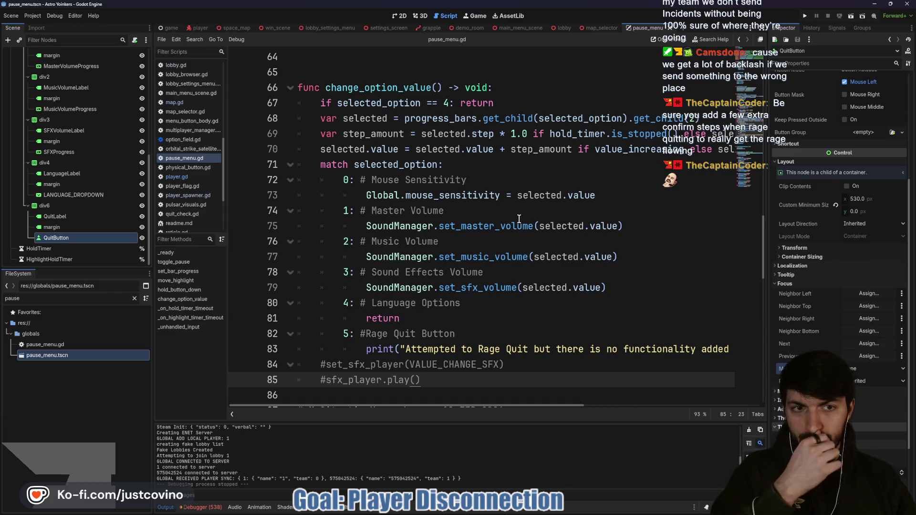
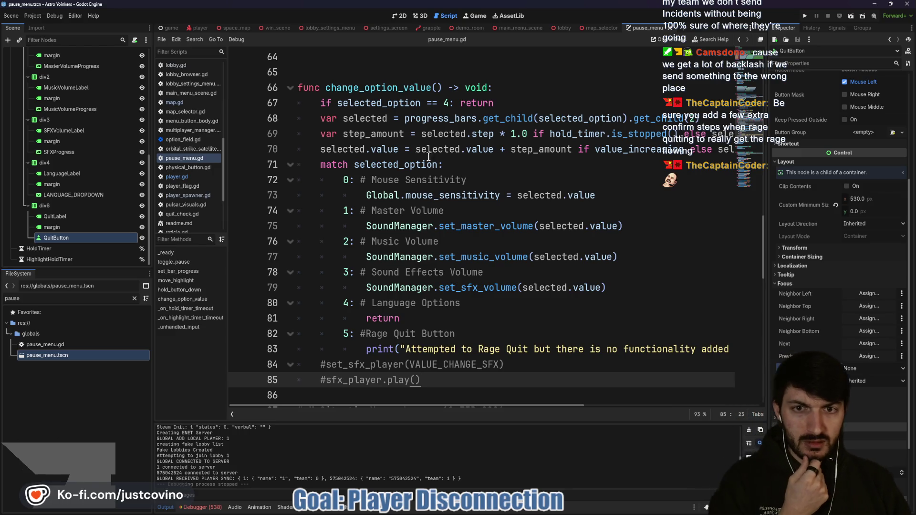
Highlight the selected_option variable in pause_menu.gd to trace where it is used.
scroll(394, 154, "right", 5)
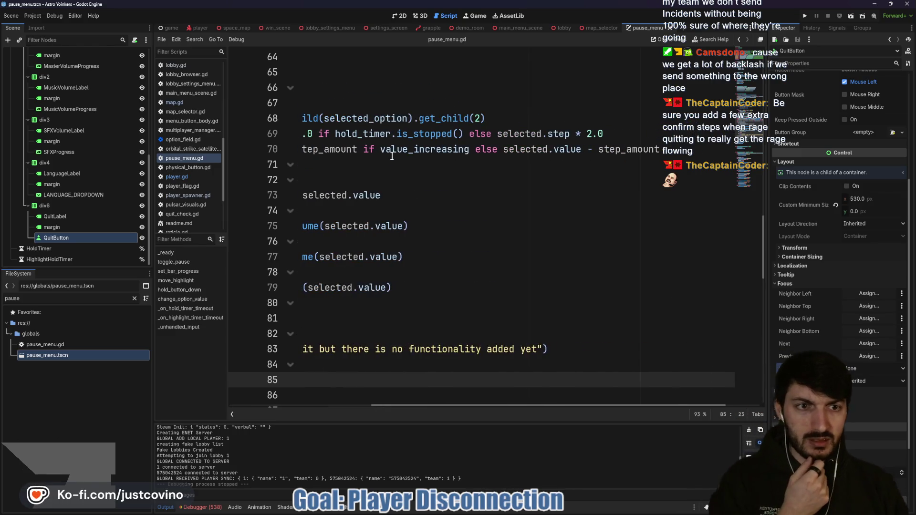
scroll(422, 172, "left", 3)
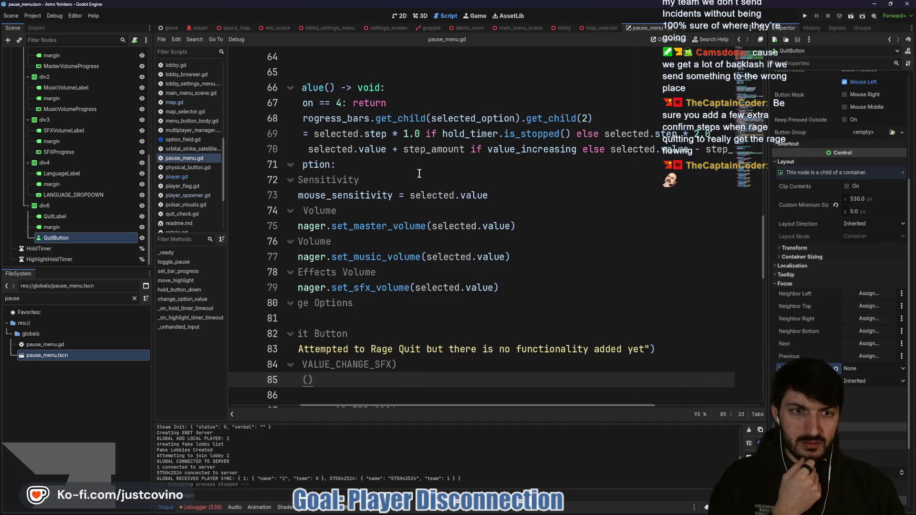
scroll(414, 177, "left", 4)
scroll(414, 178, "down", 5)
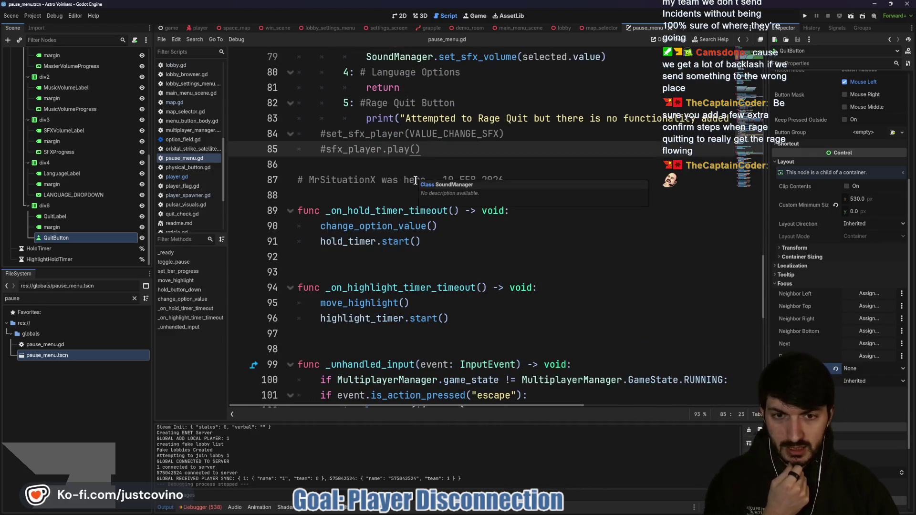
scroll(414, 177, "up", 4)
scroll(414, 178, "up", 6)
scroll(475, 175, "up", 2)
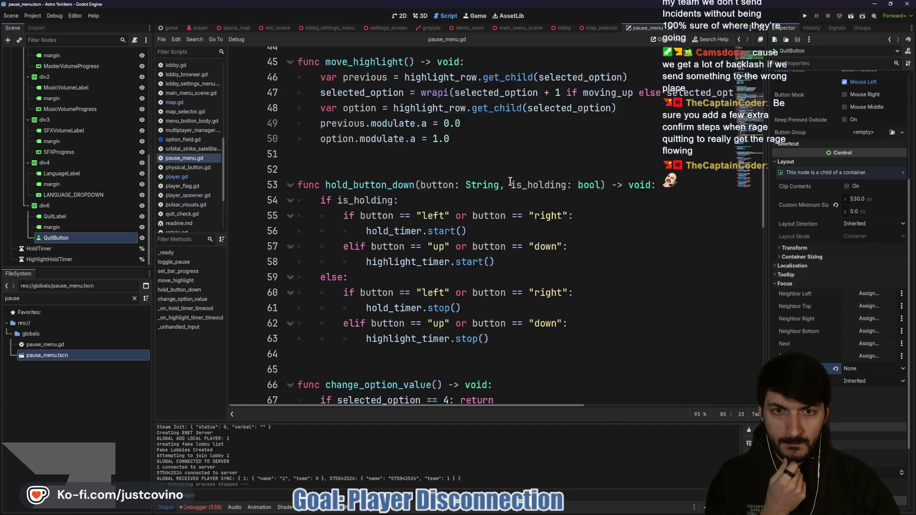
scroll(529, 172, "up", 8)
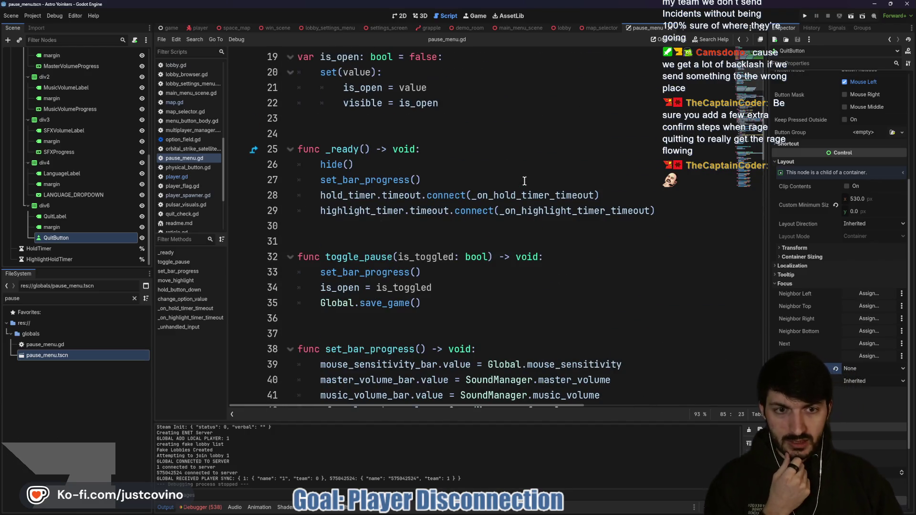
scroll(484, 186, "up", 4)
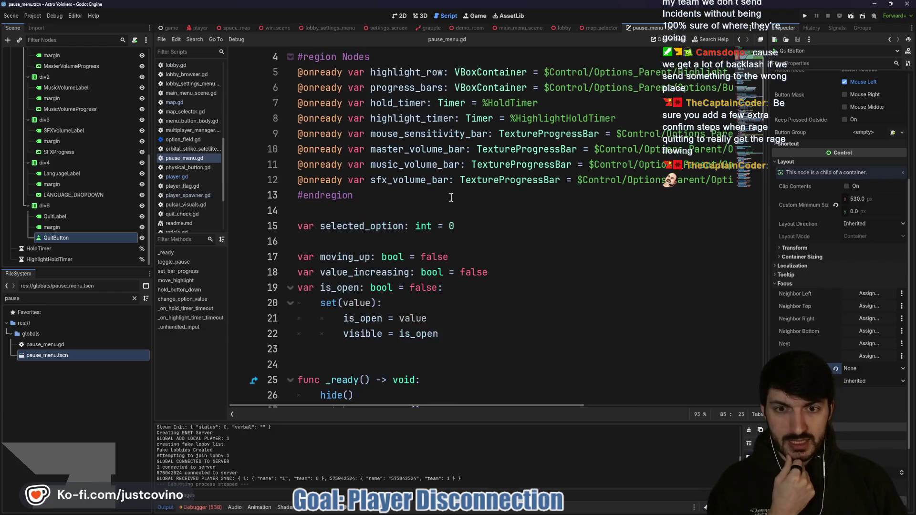
scroll(414, 215, "down", 6)
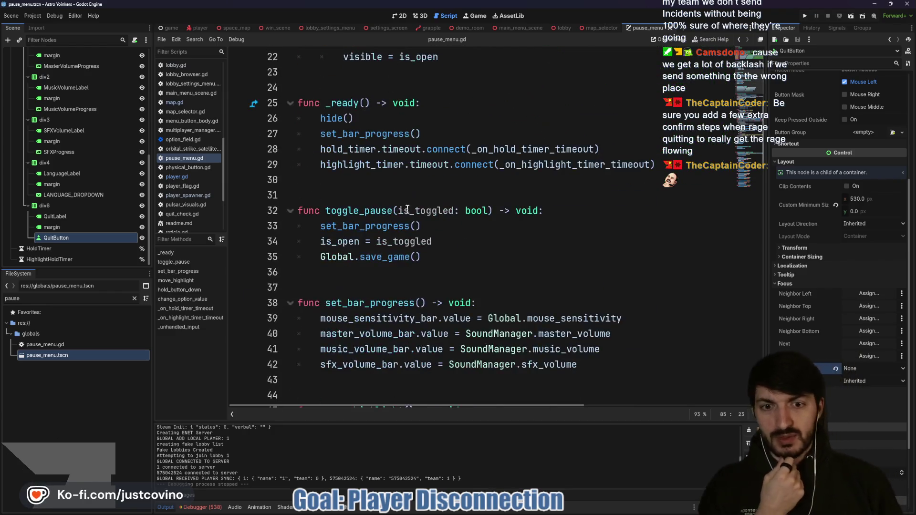
scroll(414, 197, "down", 5)
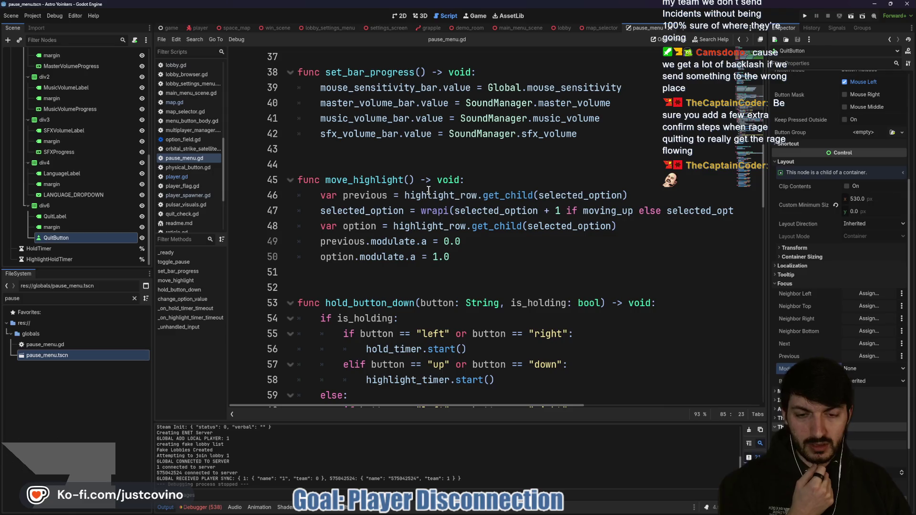
scroll(472, 234, "down", 7)
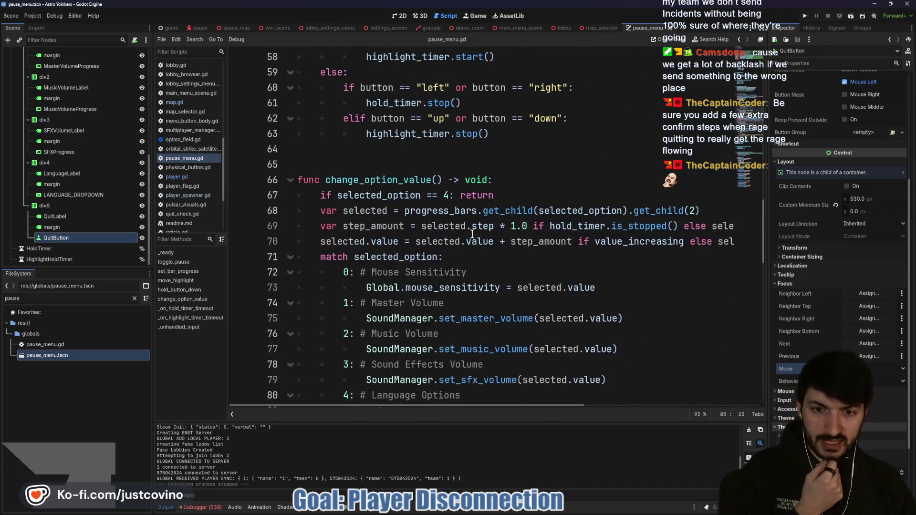
scroll(458, 233, "up", 19)
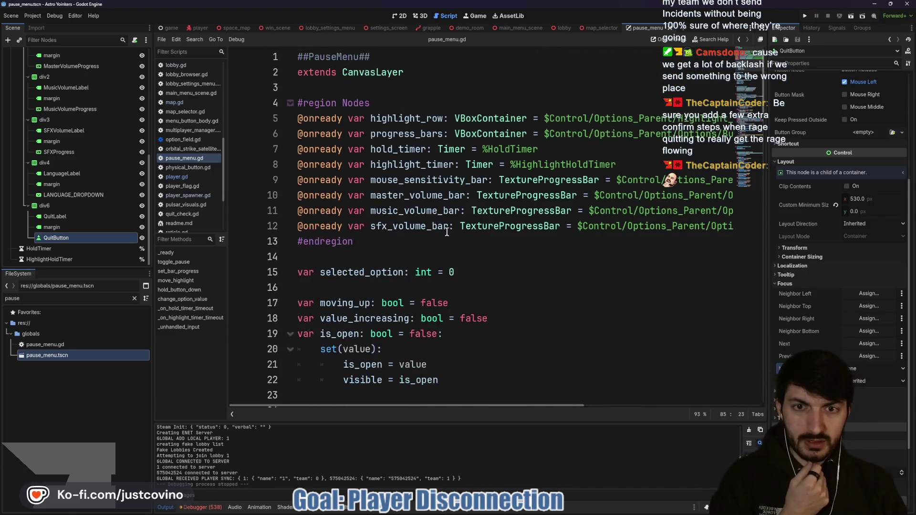
double_click(365, 271)
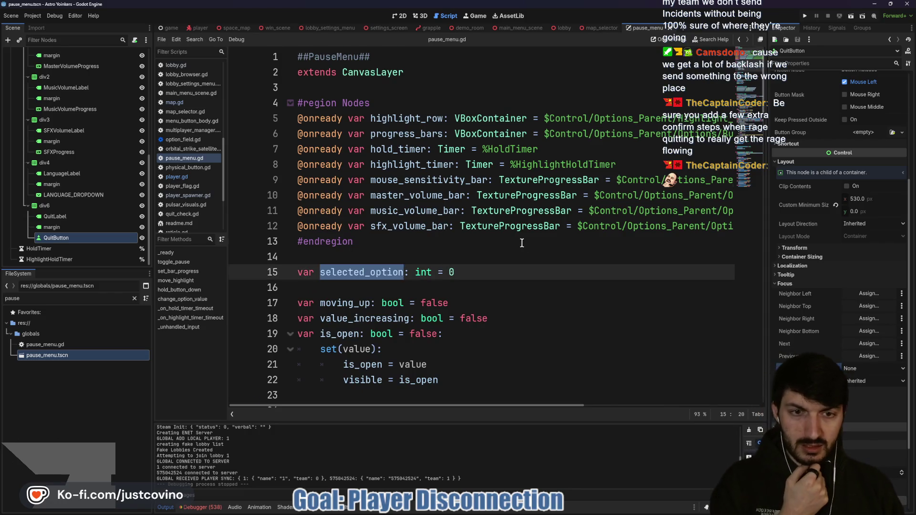
scroll(521, 244, "down", 14)
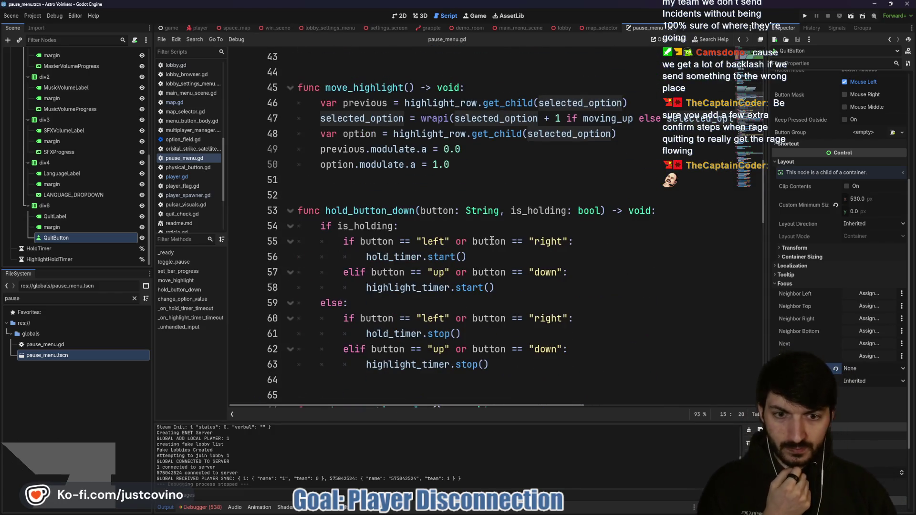
scroll(491, 240, "down", 5)
scroll(489, 239, "down", 7)
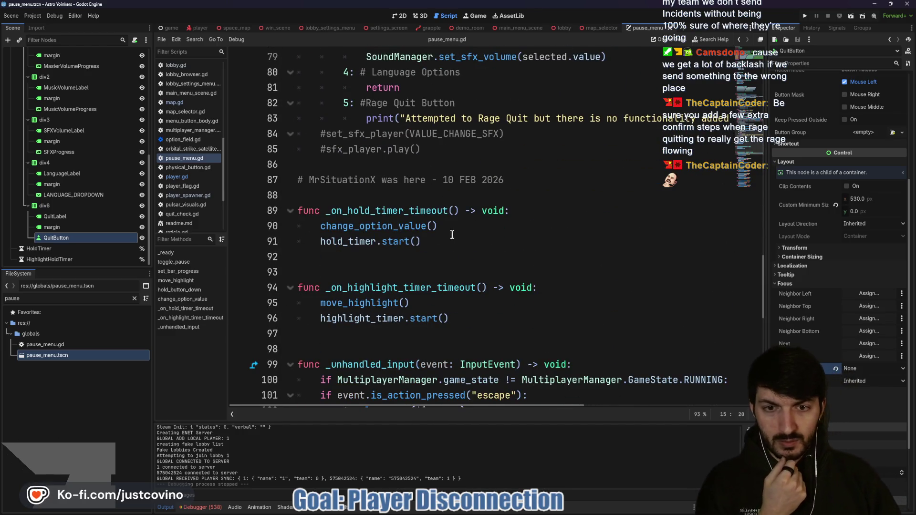
Jump to the move_highlight function definition and read through it.
left_click(375, 304, "ctrl")
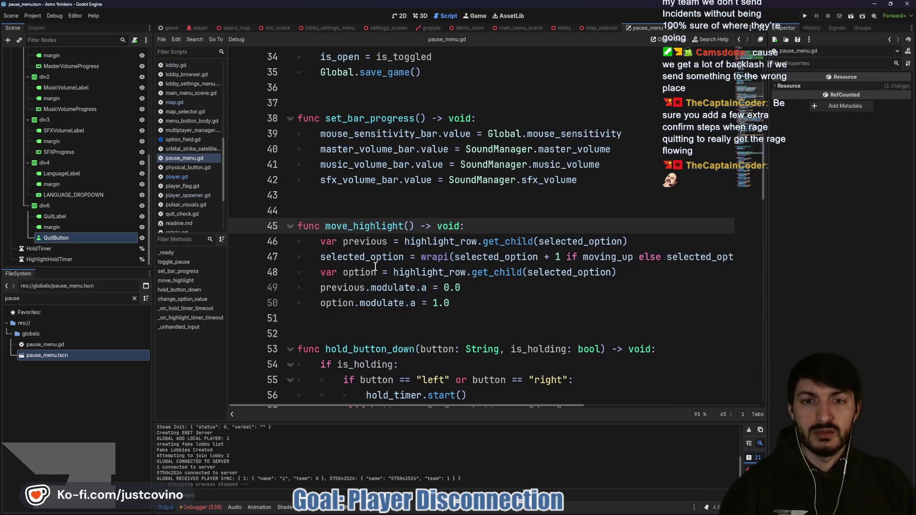
scroll(491, 272, "right", 5)
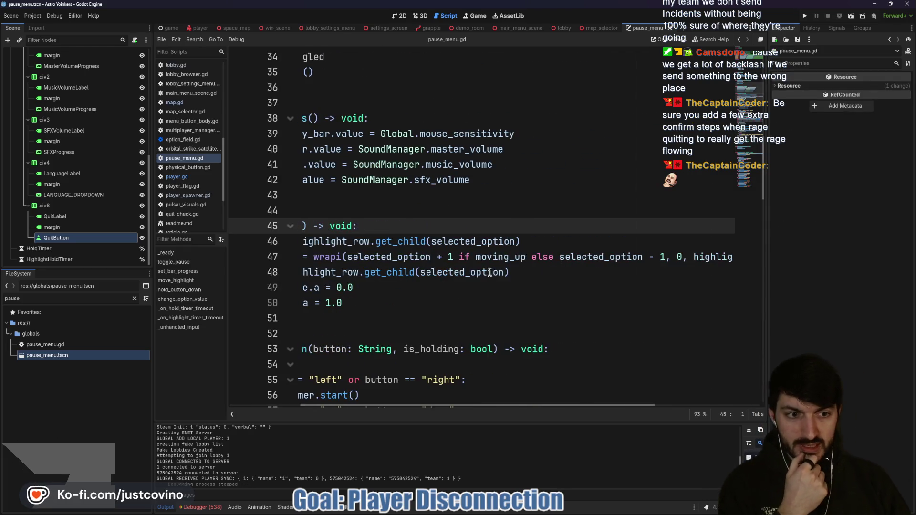
scroll(478, 267, "right", 5)
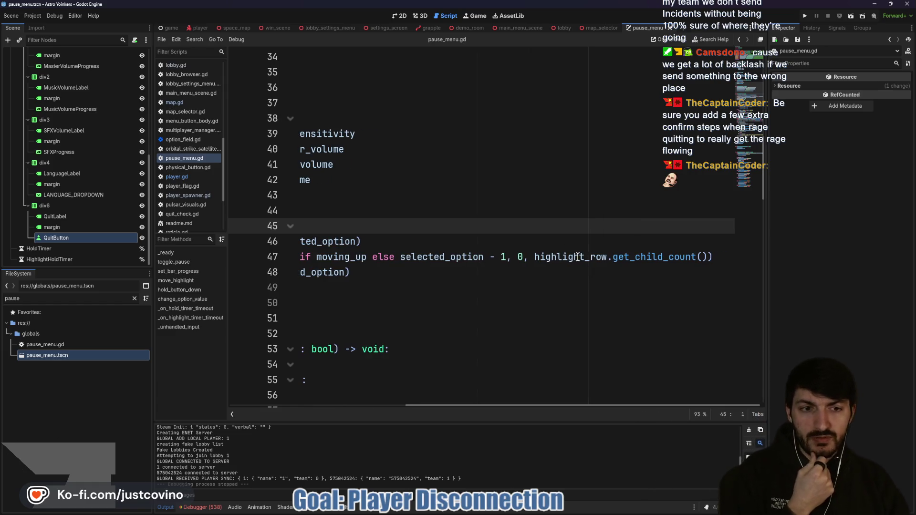
scroll(569, 261, "left", 10)
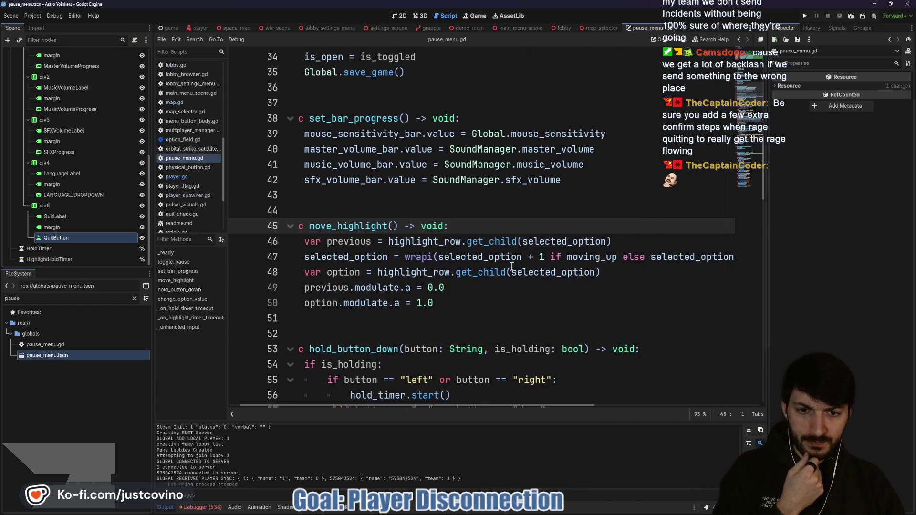
scroll(523, 261, "down", 3)
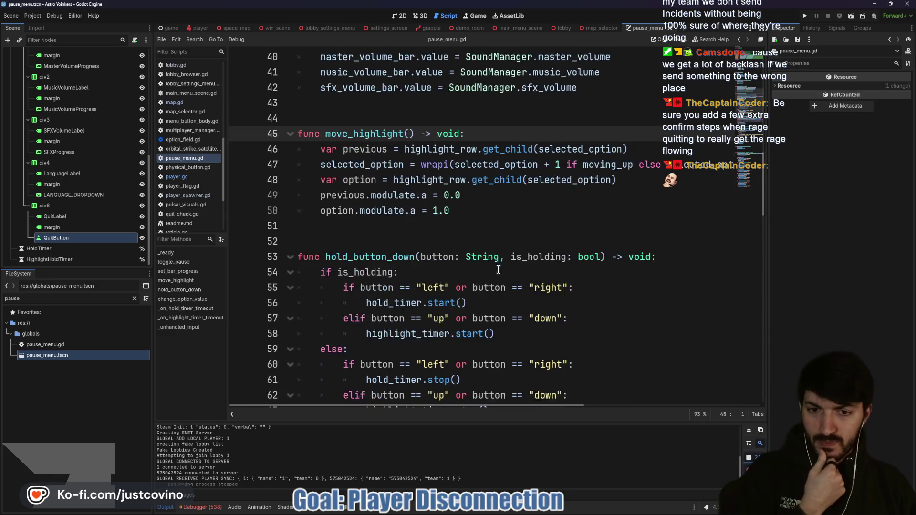
scroll(492, 252, "down", 2)
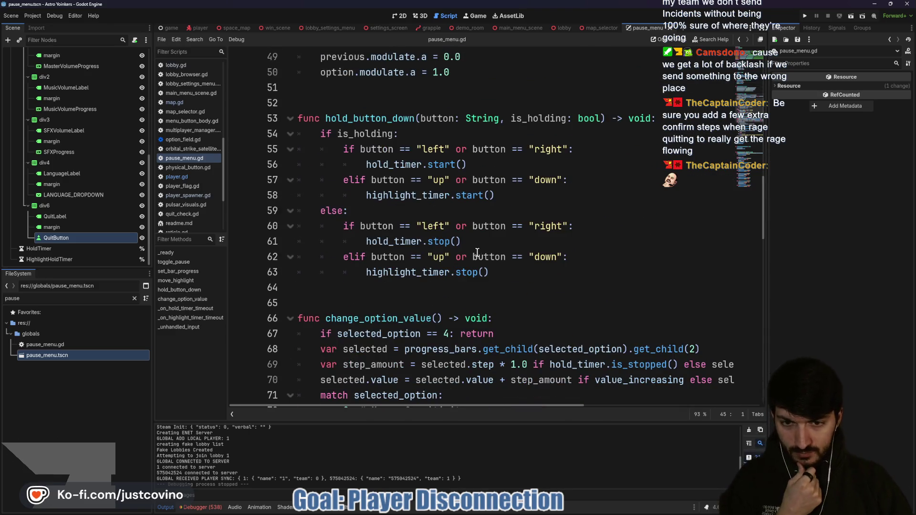
scroll(477, 253, "down", 5)
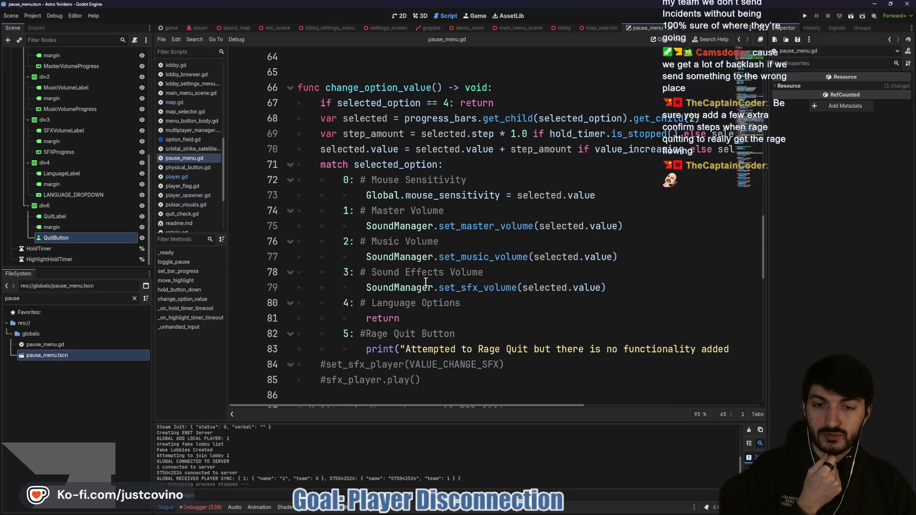
scroll(428, 272, "down", 10)
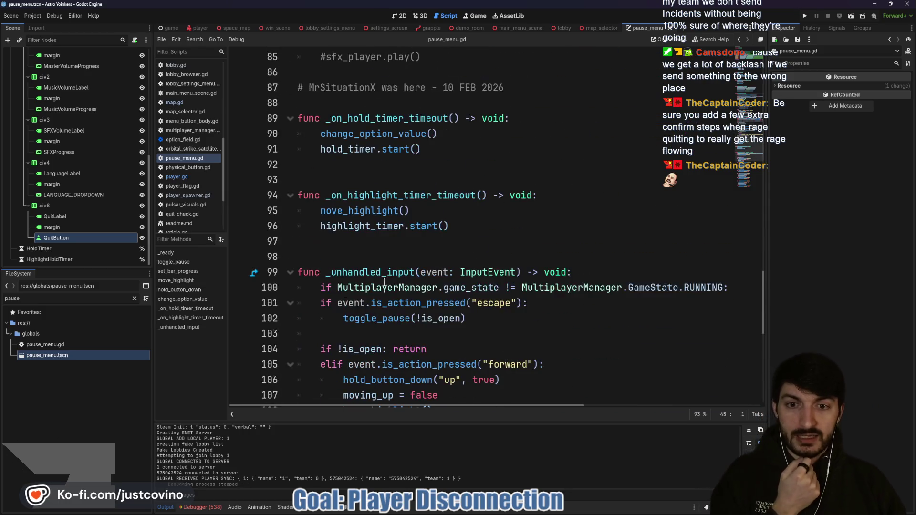
scroll(381, 286, "down", 6)
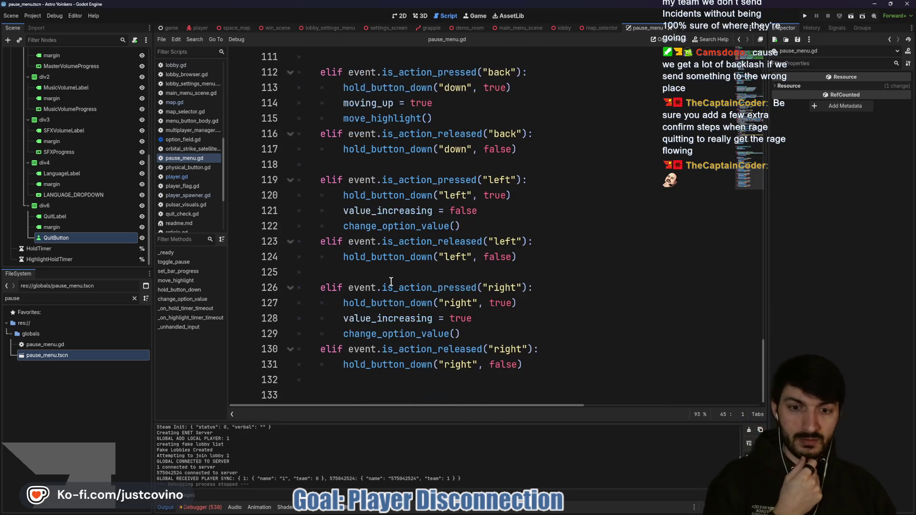
Run the game, host a public lobby, join it from the second window, and start the match.
left_click(804, 17)
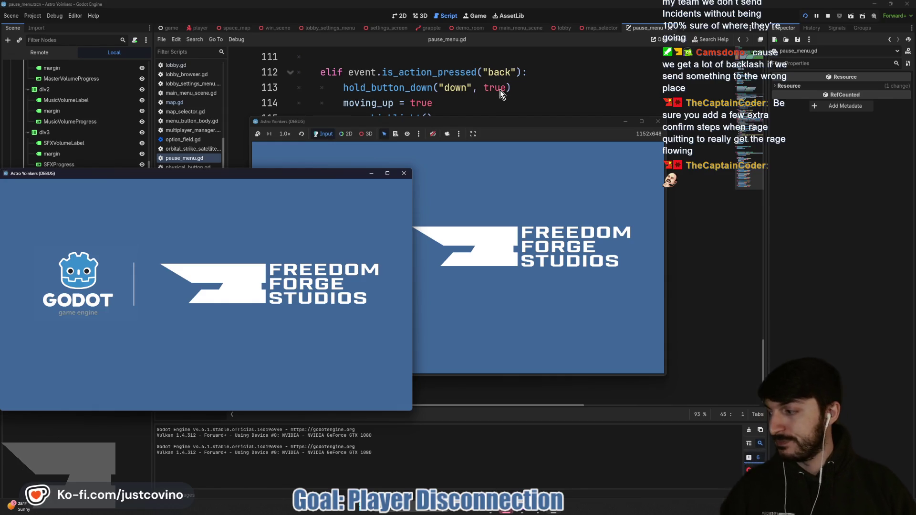
mouse_move(120, 173)
left_mouse_down()
mouse_move(305, 138)
mouse_move(535, 135)
mouse_move(318, 120)
left_mouse_up()
left_click(95, 216)
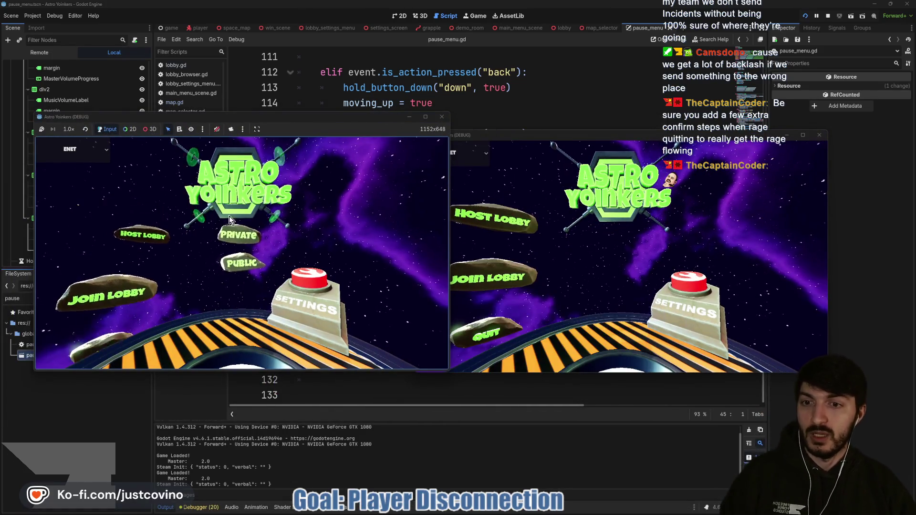
left_click(236, 260)
left_click(492, 276)
left_click_drag(549, 135, 609, 108)
left_click(742, 239)
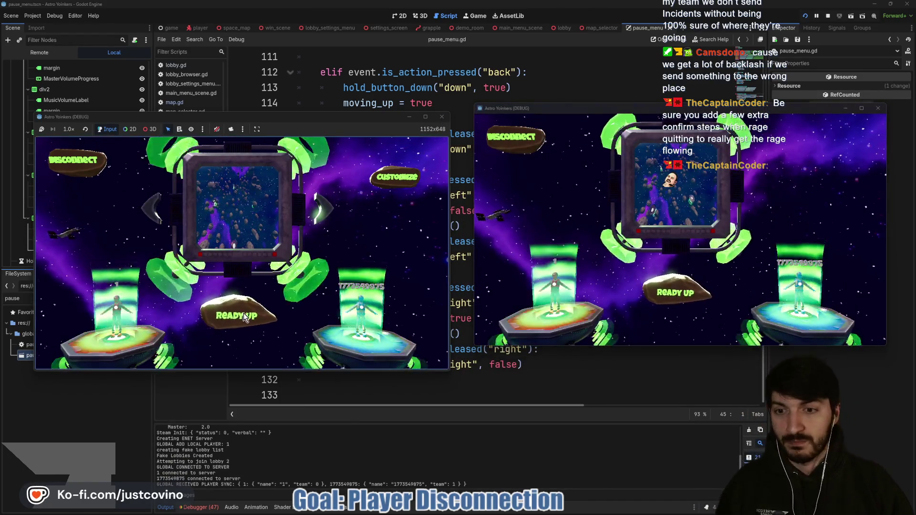
left_click(245, 315)
left_click(247, 311)
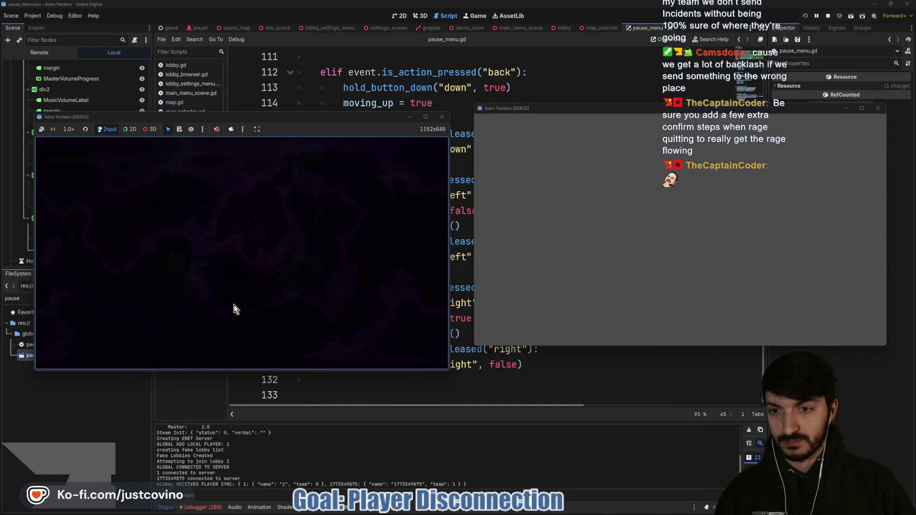
Open the in-game pause menu and move down to Rage Quit, hitting the line 69 error.
key("Escape")
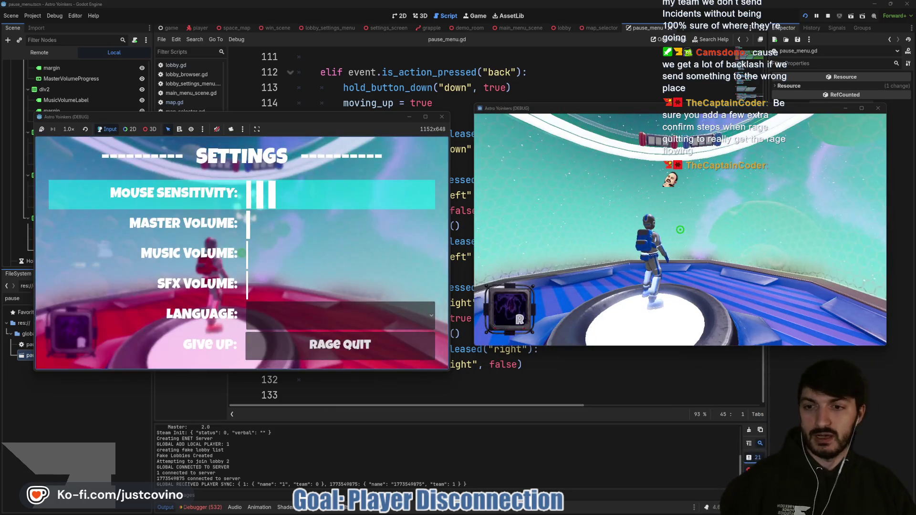
key("Down")
key("Down")
key("Down")
key("Right")
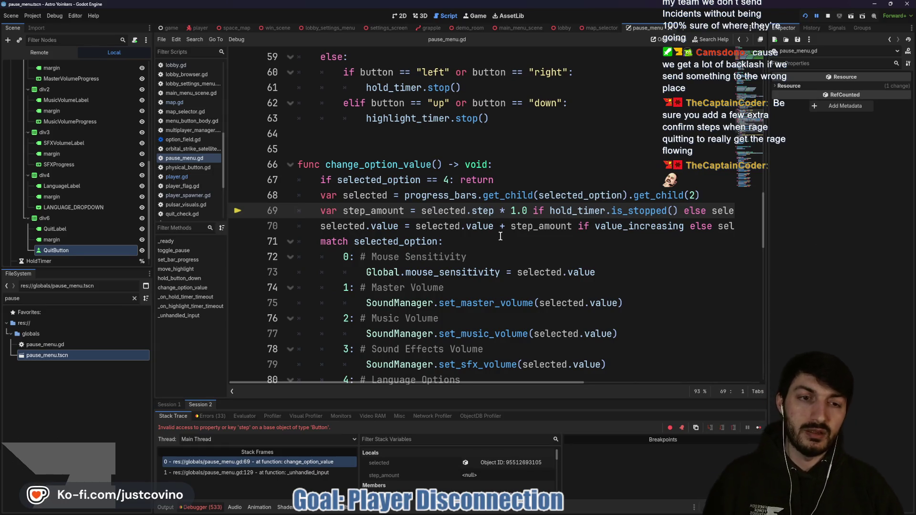
Extend line 67's early-return condition to 'selected_option == 4 or selected_option == 5'.
scroll(500, 230, "down", 2)
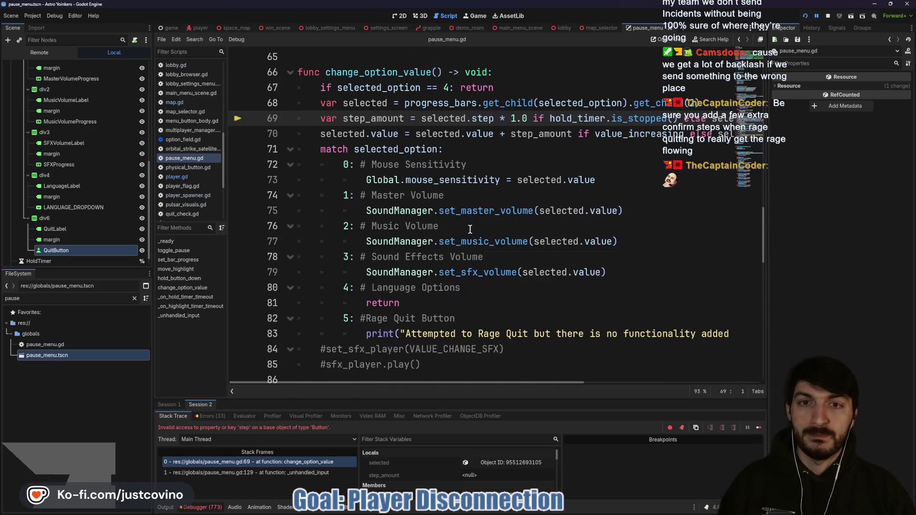
scroll(472, 232, "up", 1)
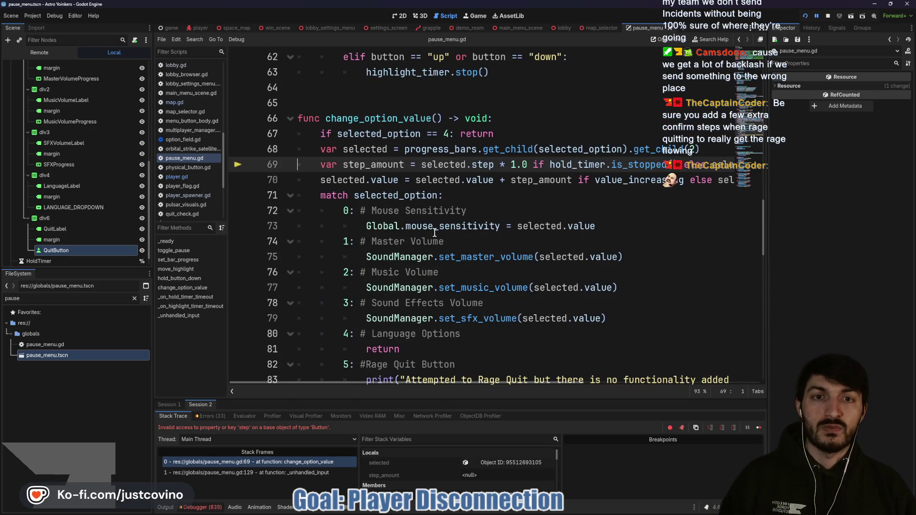
left_click(446, 135)
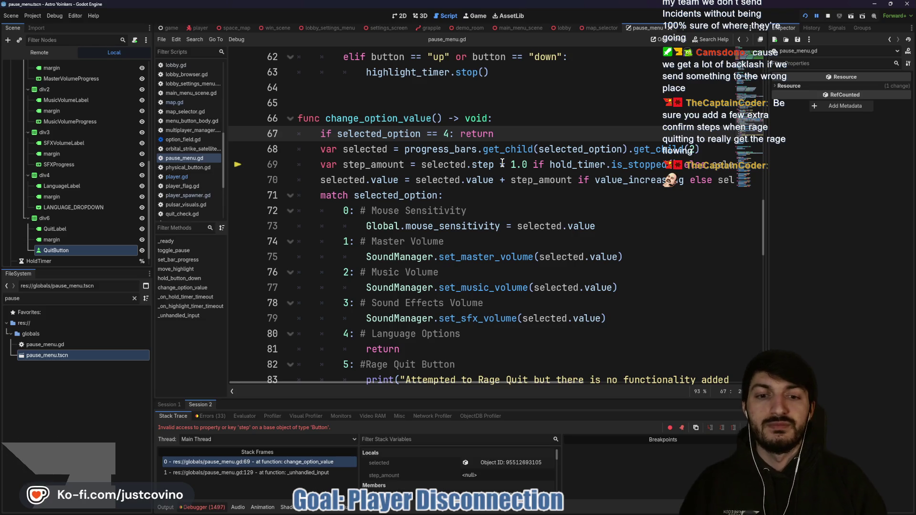
type("or")
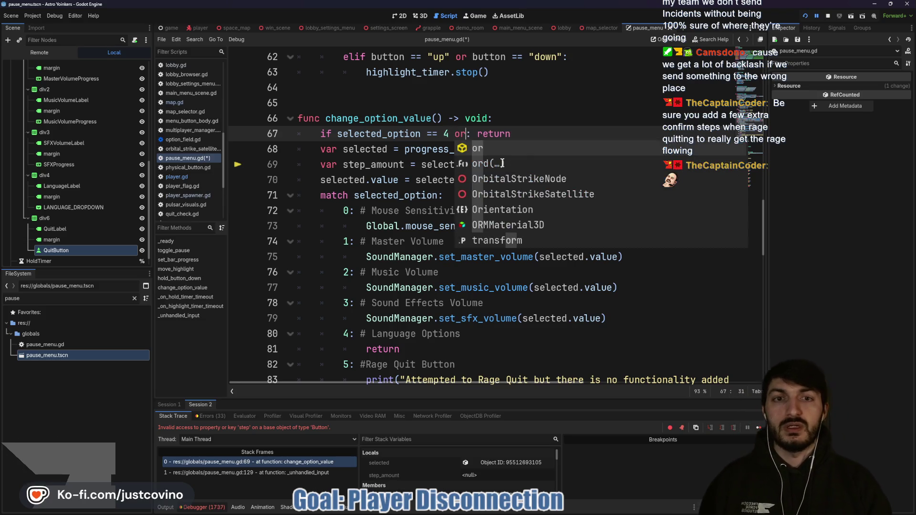
type(" selec")
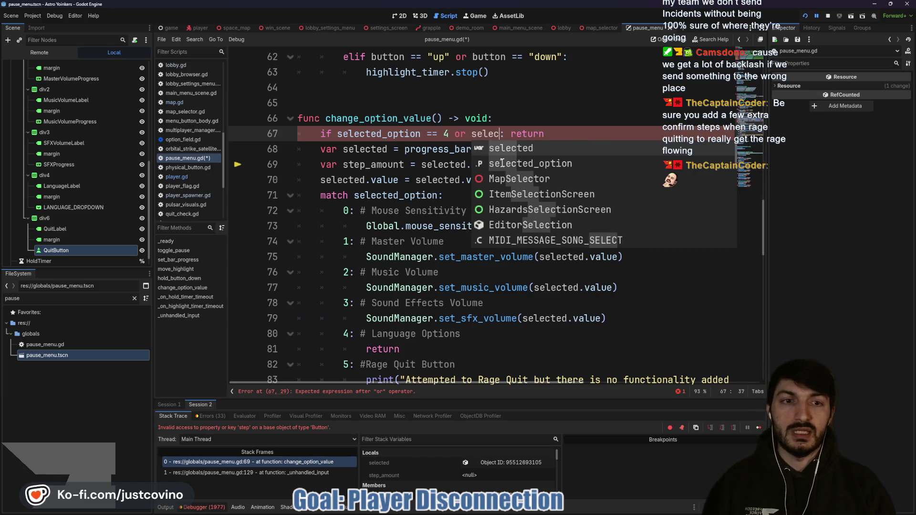
double_click(502, 163)
type("ted_option")
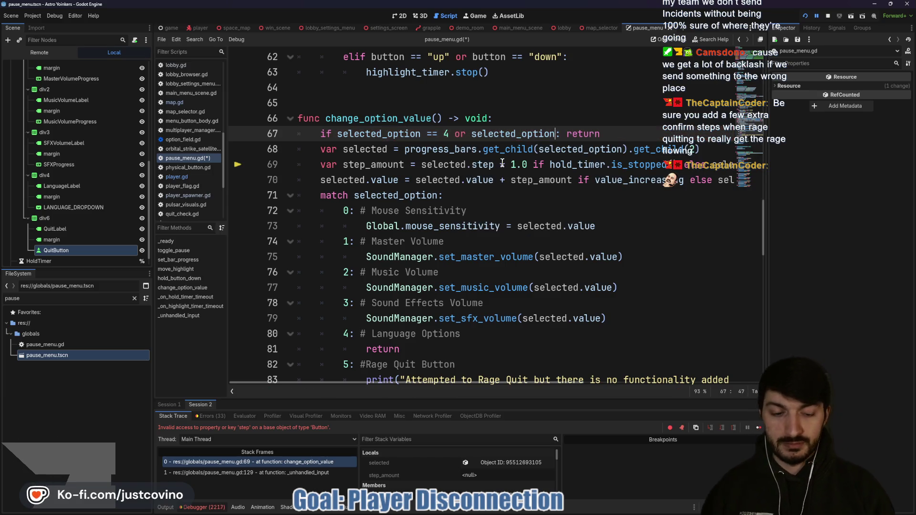
type("== 5")
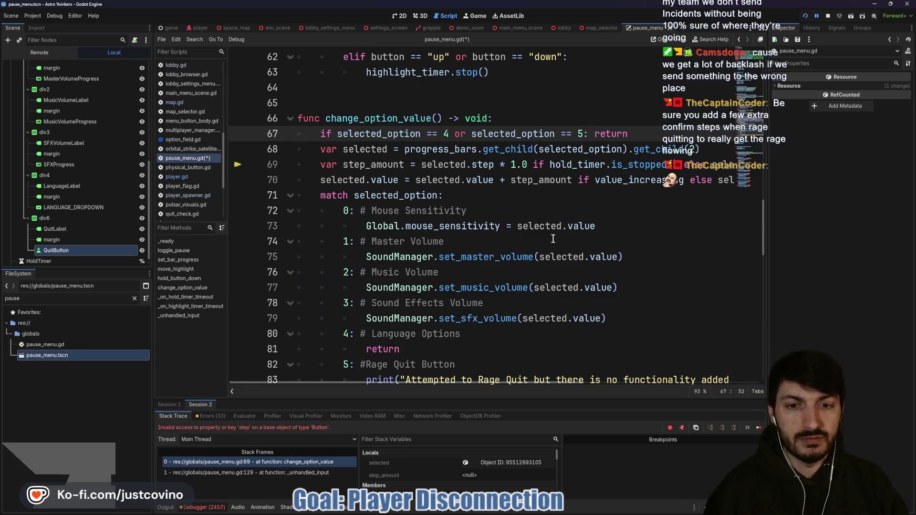
Replace the Rage Quit print on line 83 with return, save, and stop the game.
scroll(553, 238, "down", 2)
left_click_drag(366, 287, 726, 283)
type("return")
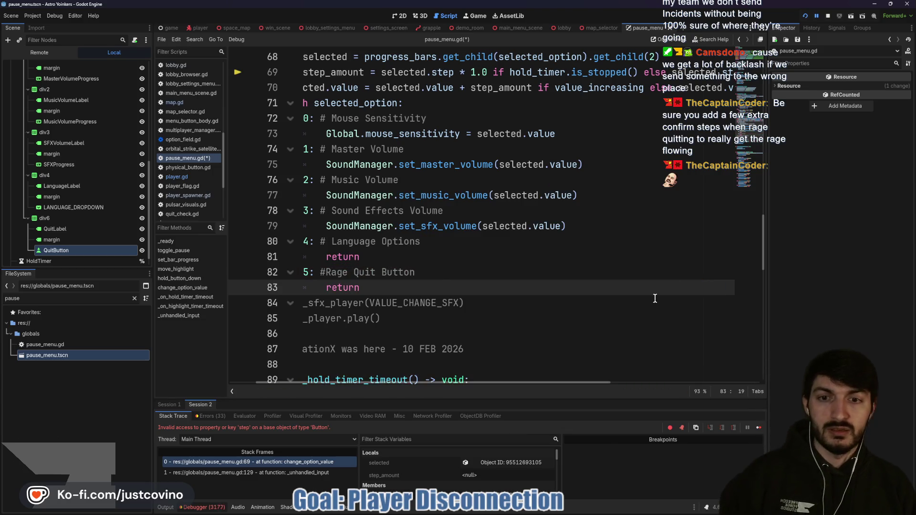
scroll(450, 287, "left", 2)
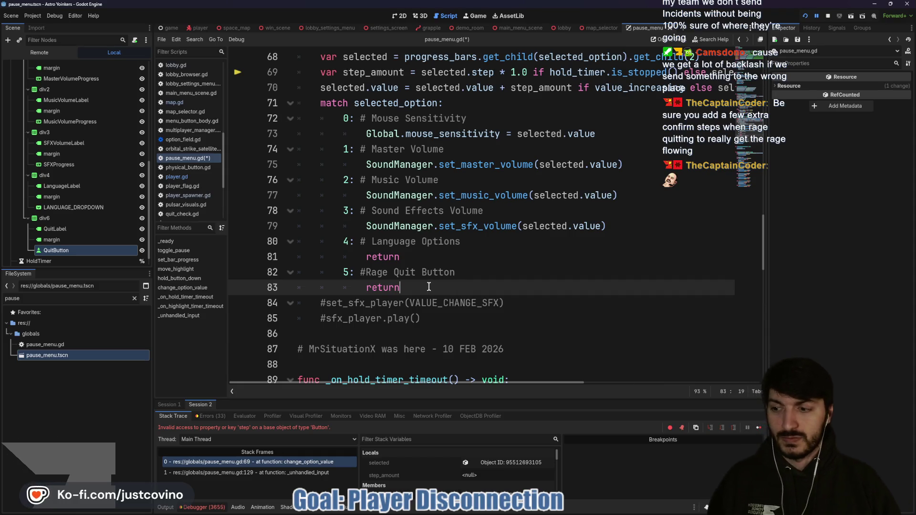
key("ctrl+s")
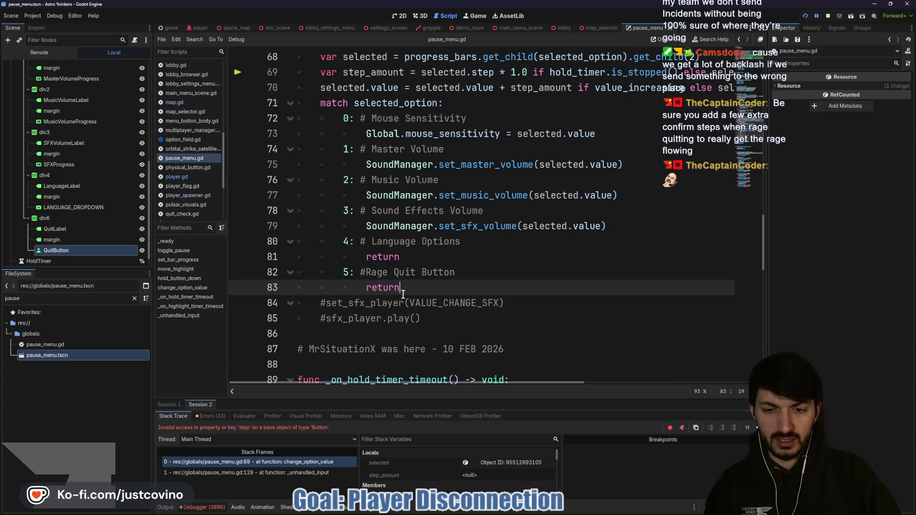
left_click(828, 16)
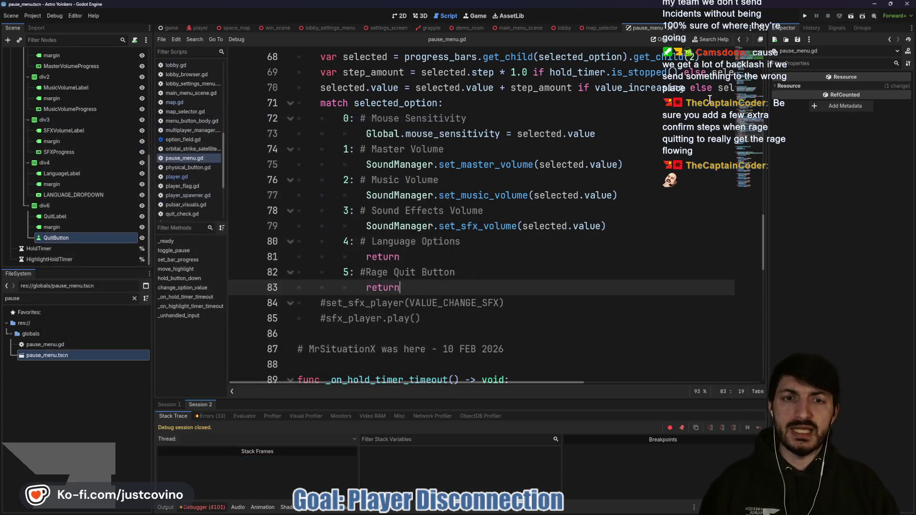
Insert '##TODO Need to implement selecting of language + Rage Quit Button' above _ready and save.
scroll(463, 244, "down", 2)
scroll(453, 236, "down", 5)
scroll(429, 239, "up", 18)
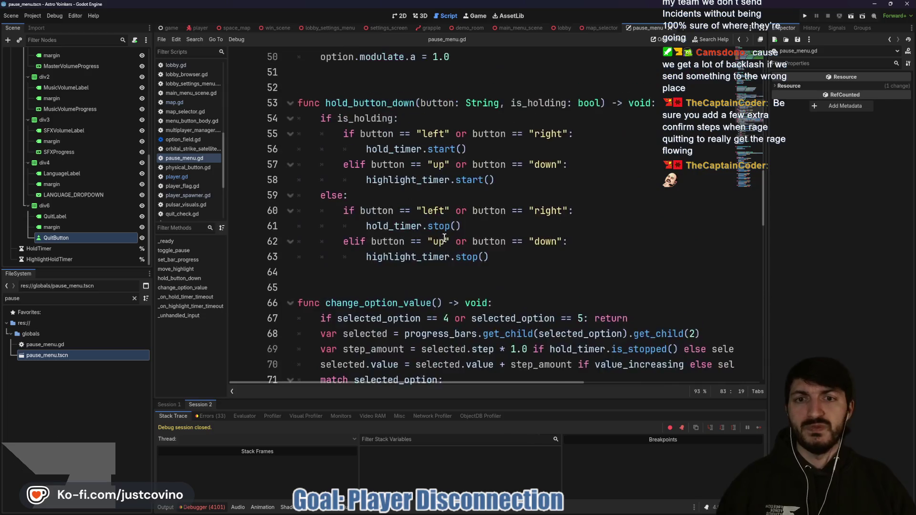
scroll(419, 245, "up", 5)
left_click(342, 159)
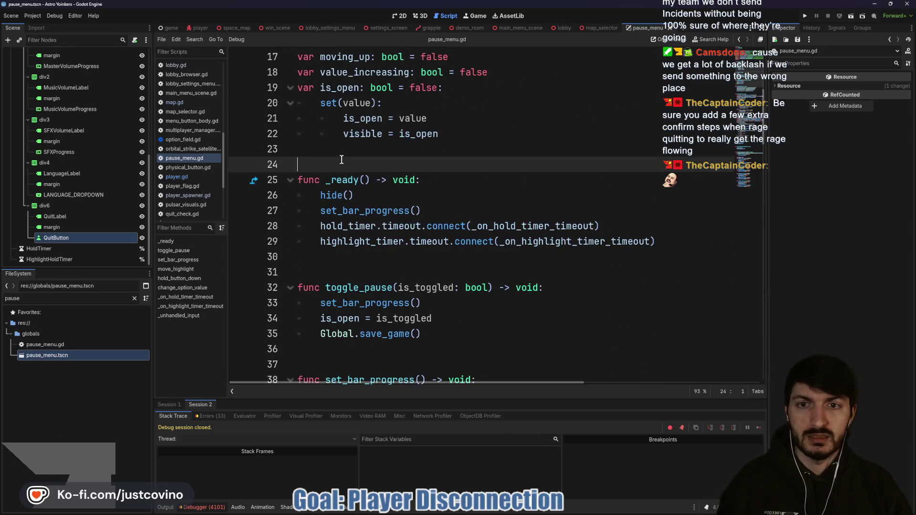
key("Return")
key("Up")
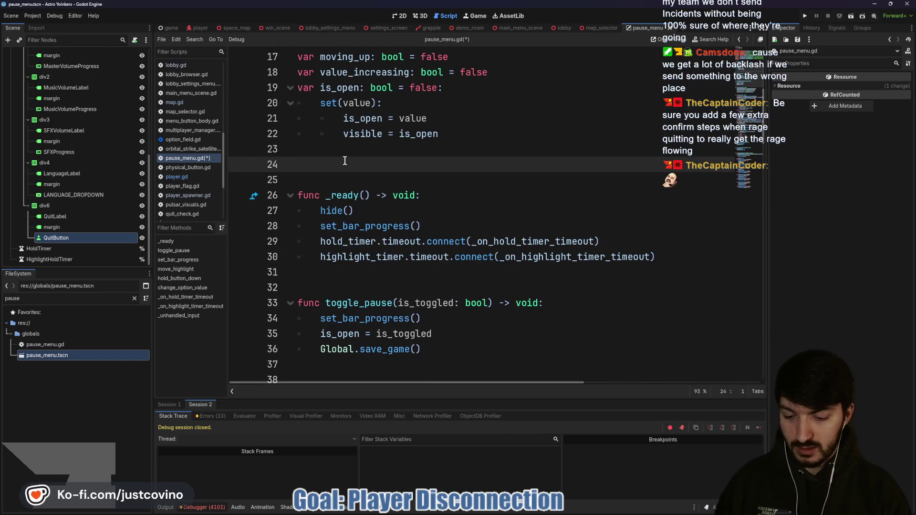
type("##TODO Need to om")
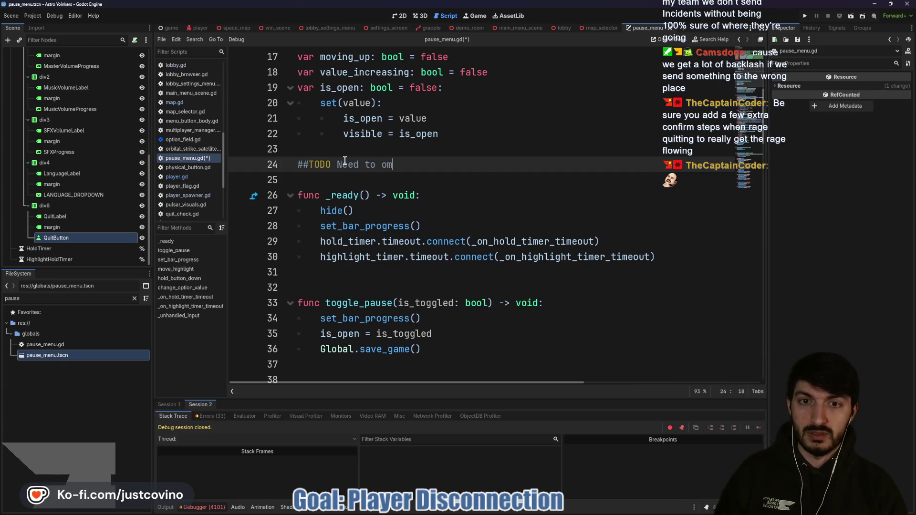
key("BackSpace")
key("BackSpace")
type("implement")
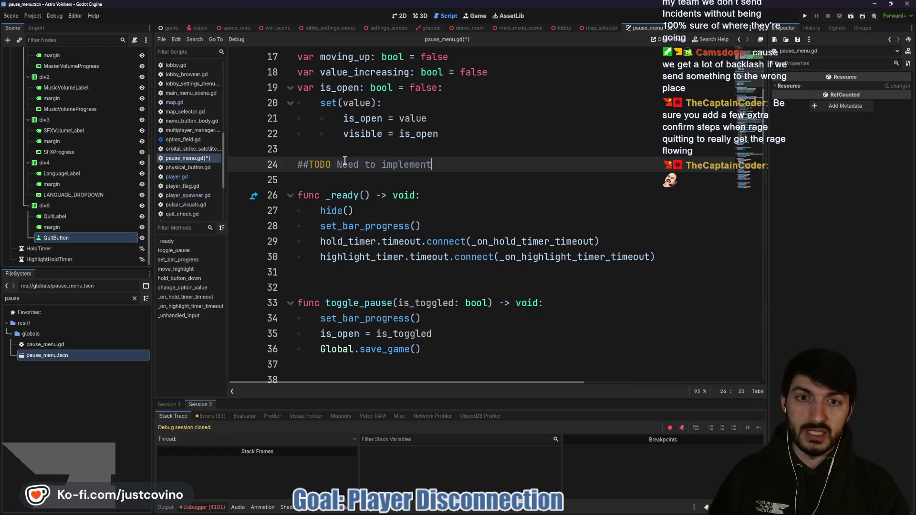
type(" selecting of langu")
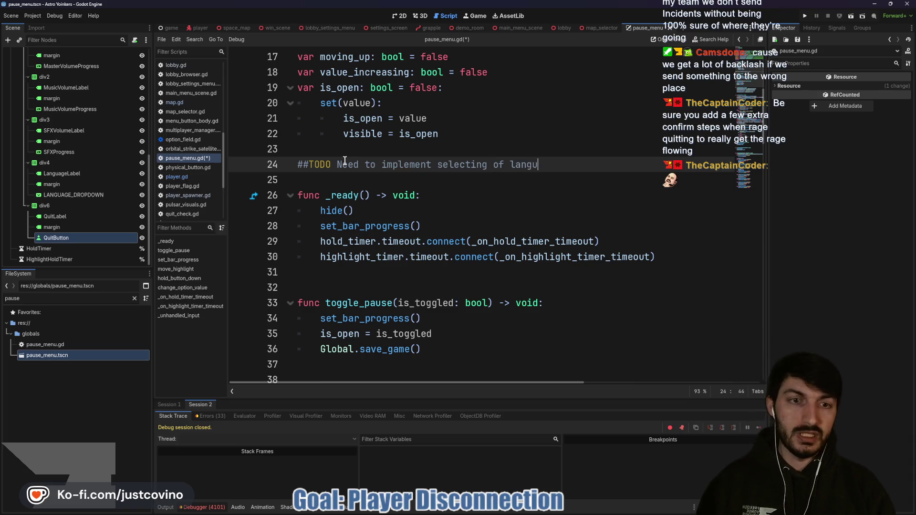
type("age + R")
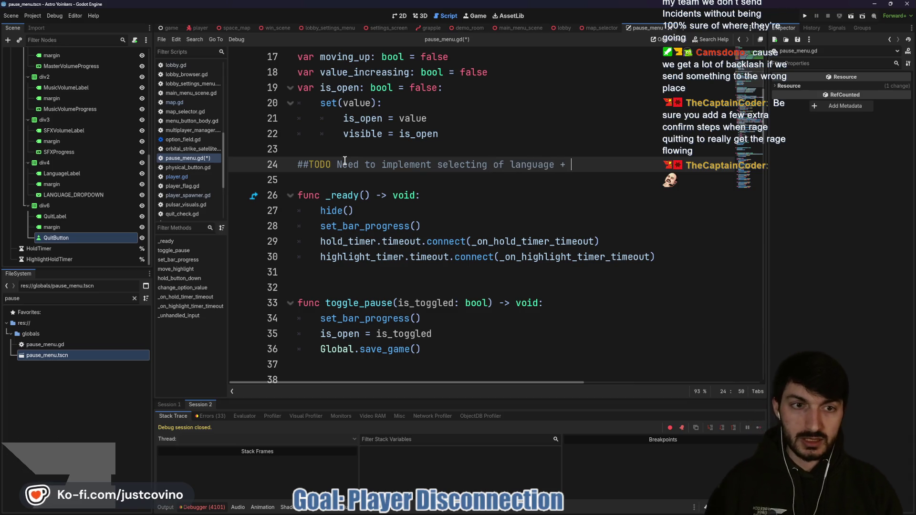
type("age Quit Button")
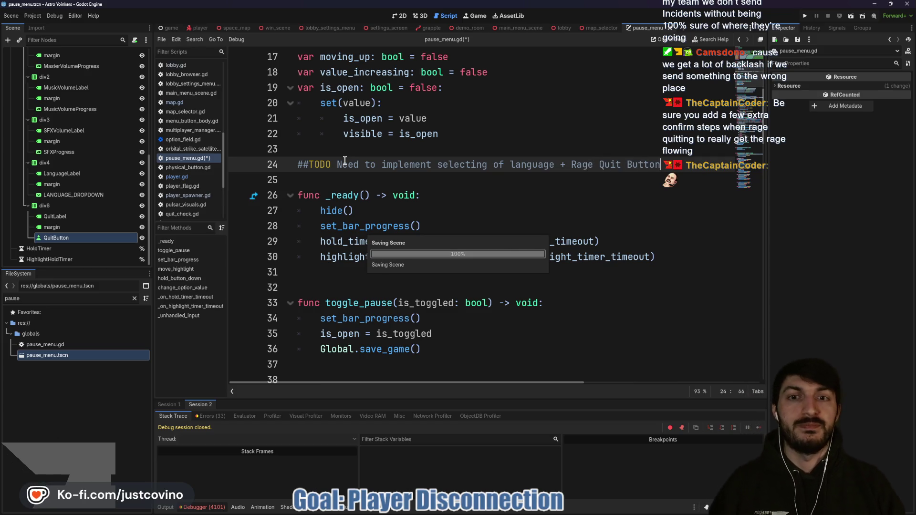
key("ctrl+s")
left_click(367, 179)
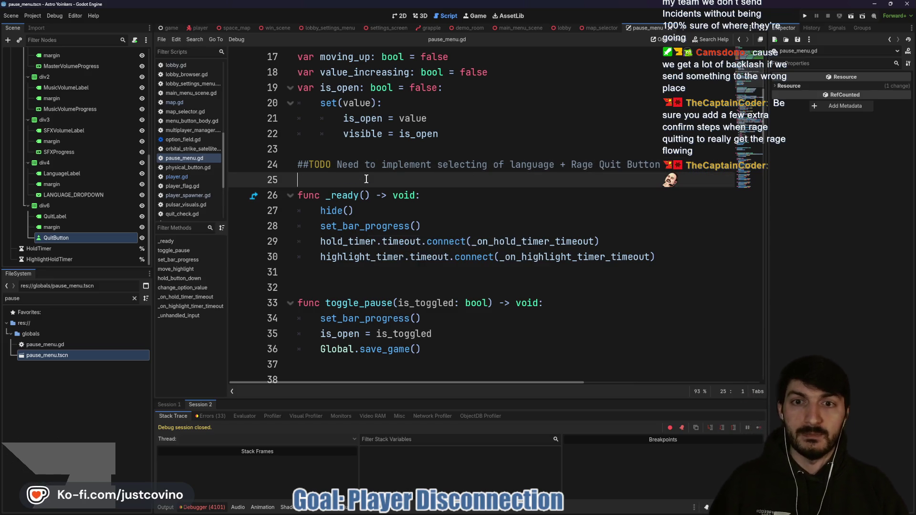
Add a new line below the right-release branch on line 133 at the end of _unhandled_input.
scroll(377, 244, "down", 4)
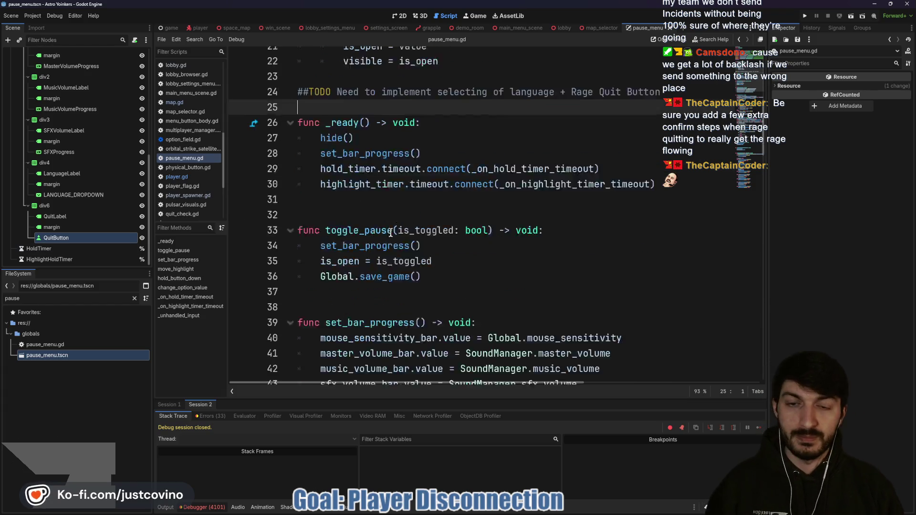
scroll(369, 247, "down", 1)
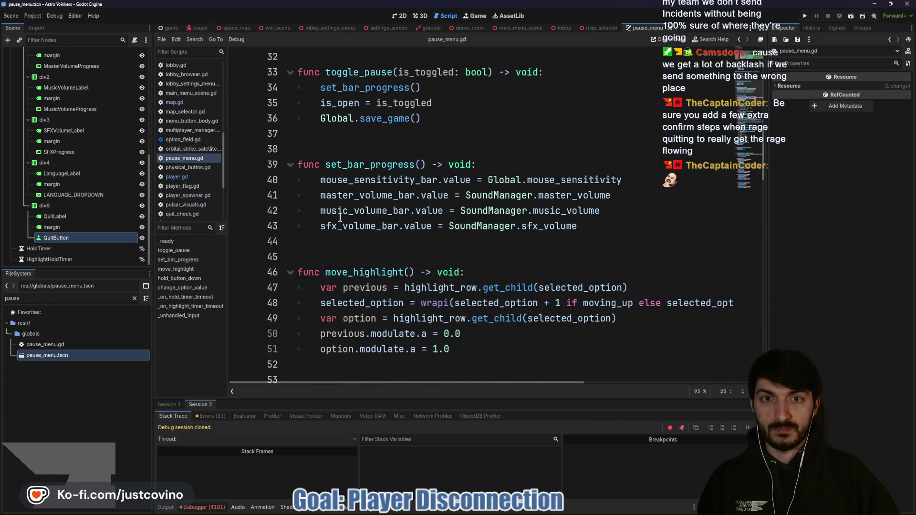
scroll(340, 218, "down", 5)
scroll(344, 231, "down", 11)
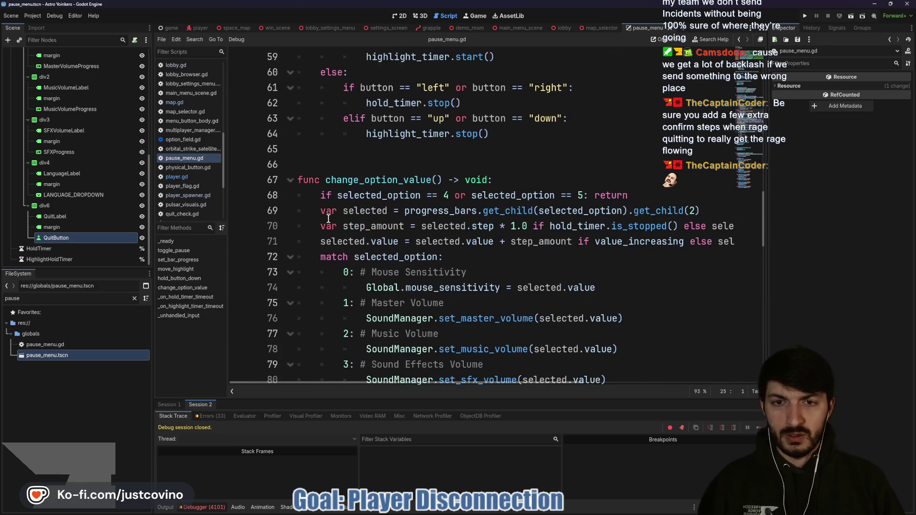
scroll(389, 218, "down", 11)
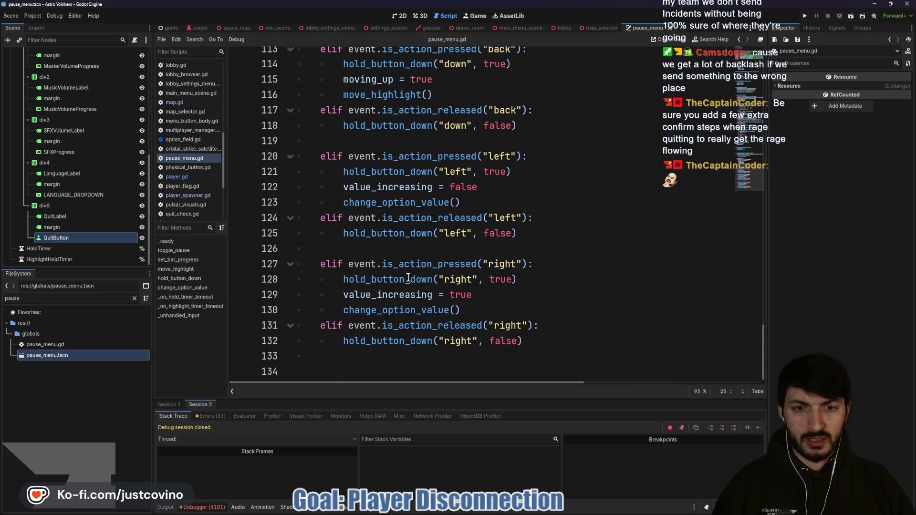
scroll(414, 283, "up", 5)
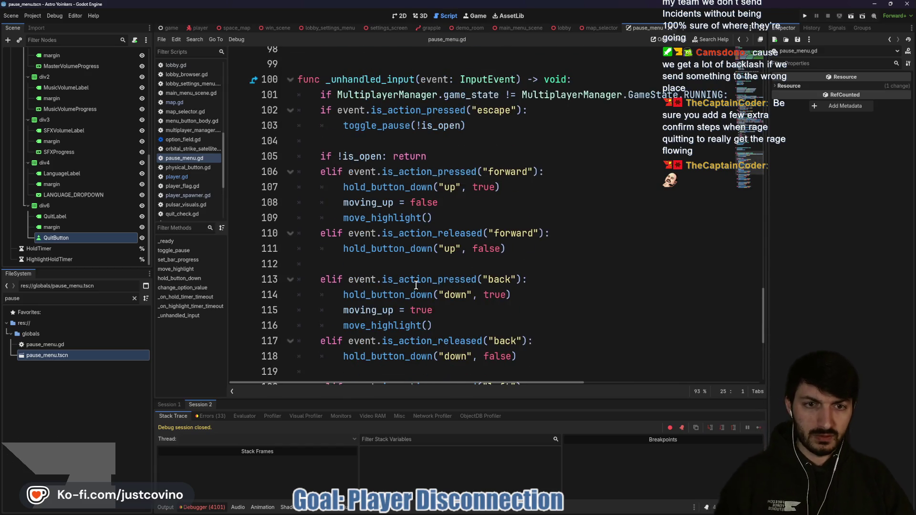
scroll(416, 284, "down", 5)
scroll(495, 242, "up", 5)
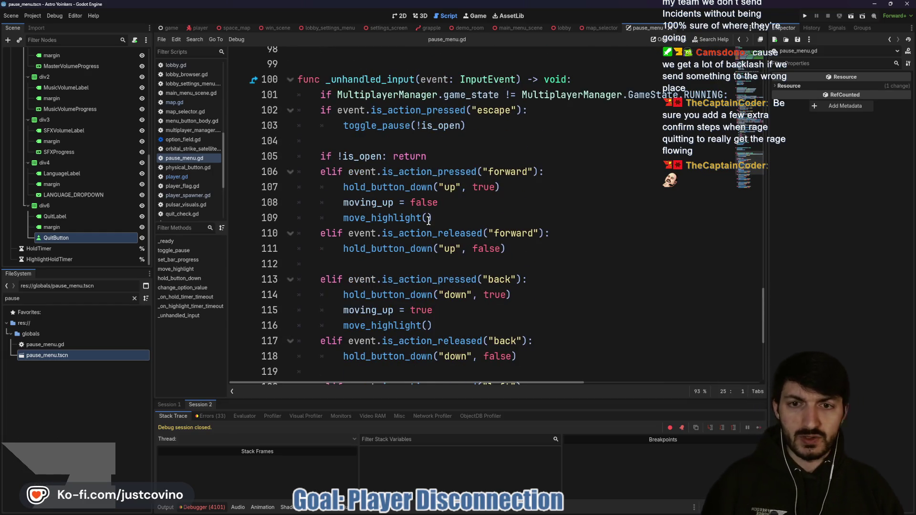
scroll(409, 219, "down", 5)
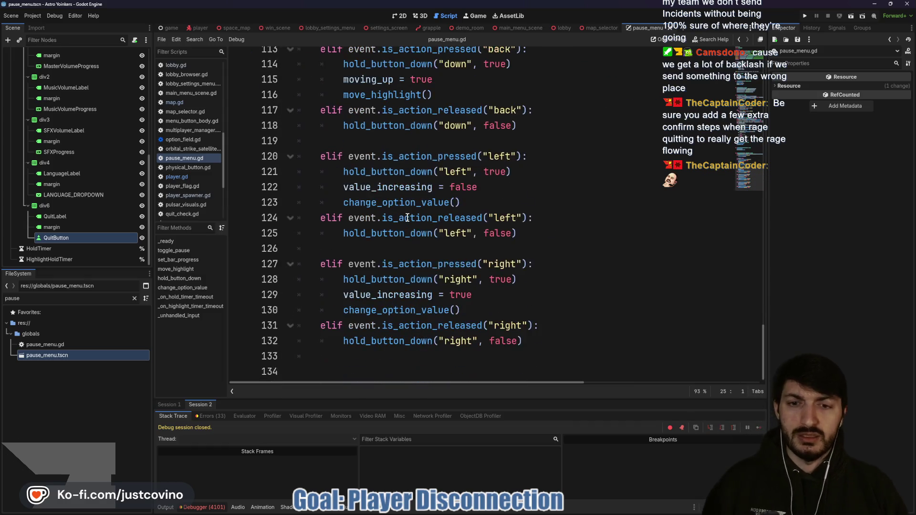
left_click(371, 360)
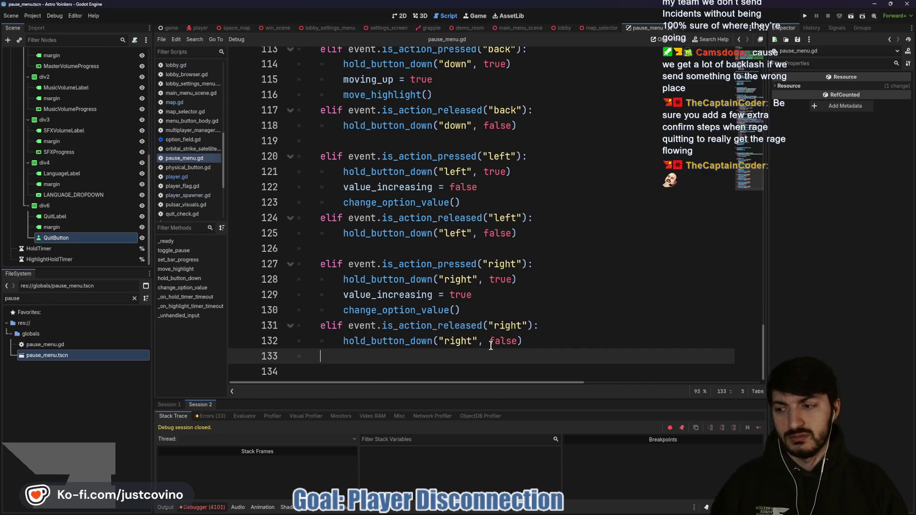
key("Return")
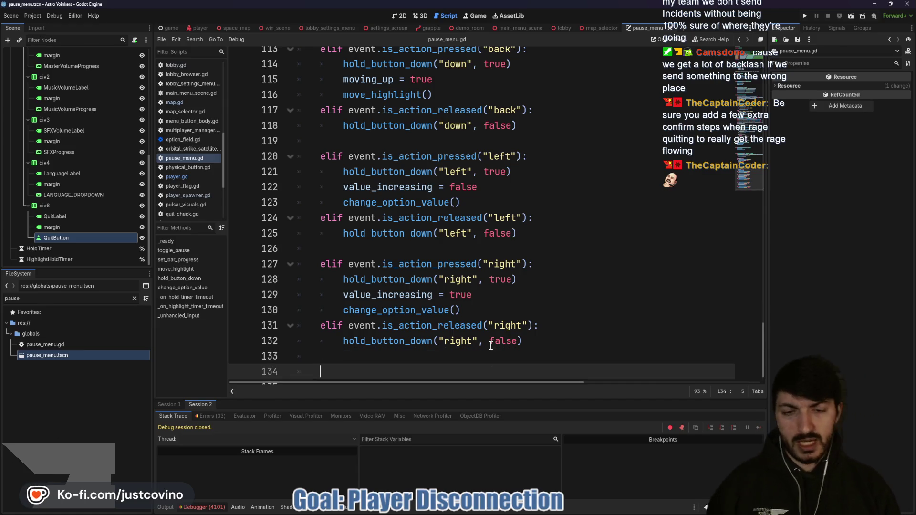
Write the condition 'elif event.is_action_pressed("jump") or event.is_action_pressed("interact"):'.
type("elif")
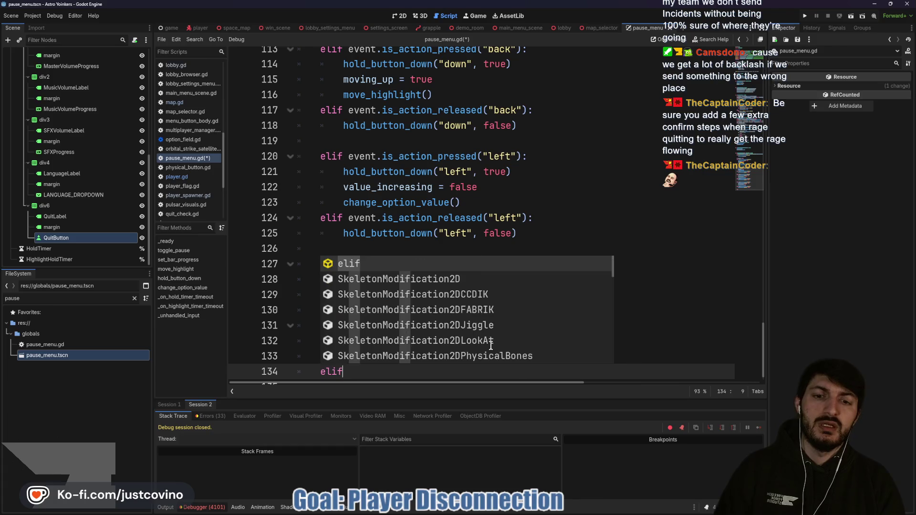
type(" event.is_a")
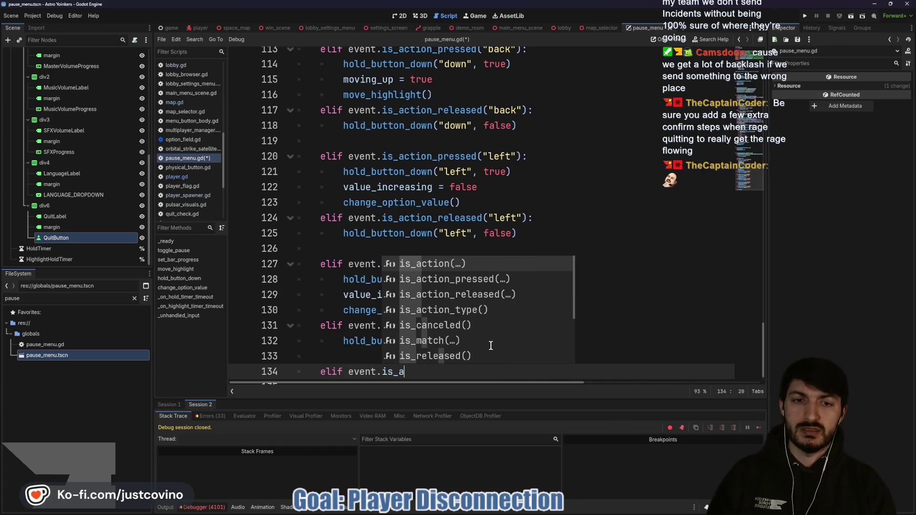
key("Down")
key("Return")
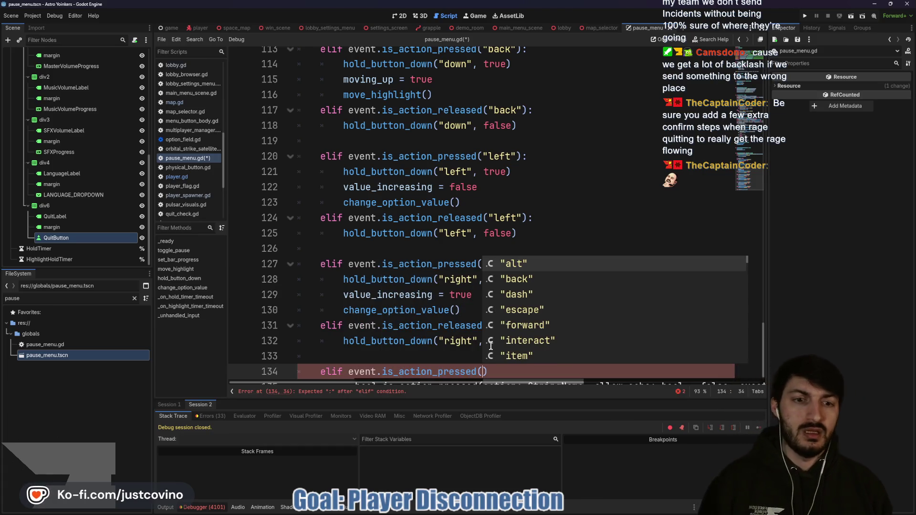
type("\"sp")
key("BackSpace")
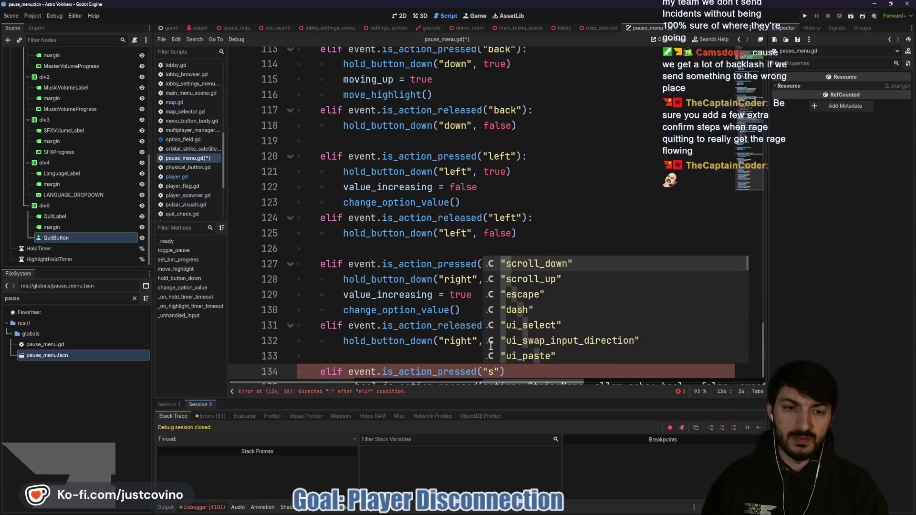
key("BackSpace")
type("jump")
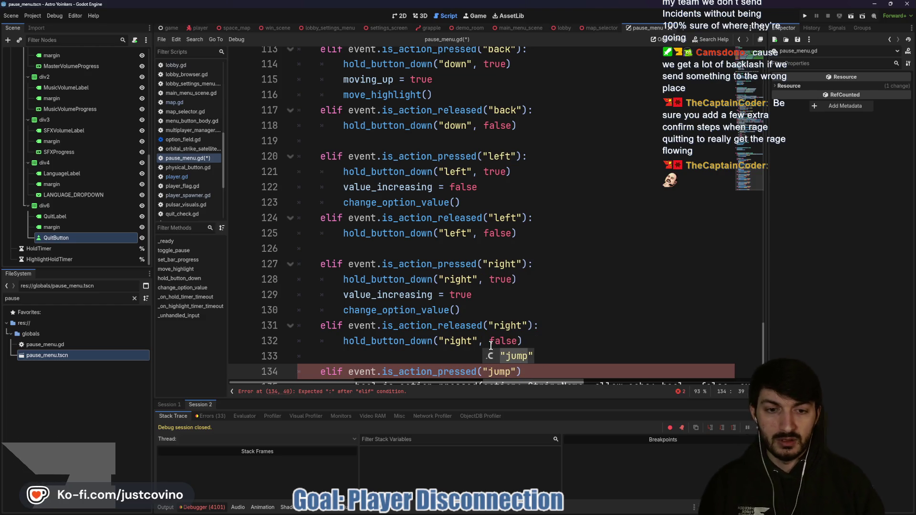
type("\") or")
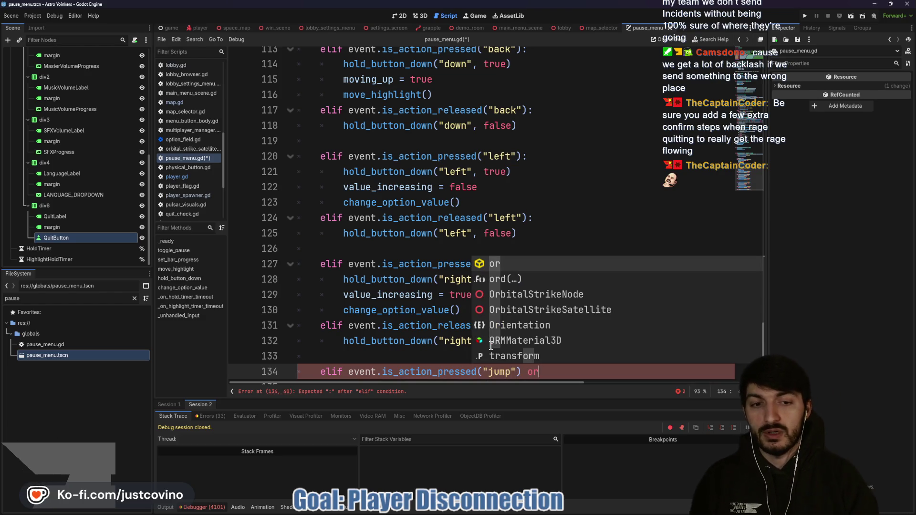
type(" even")
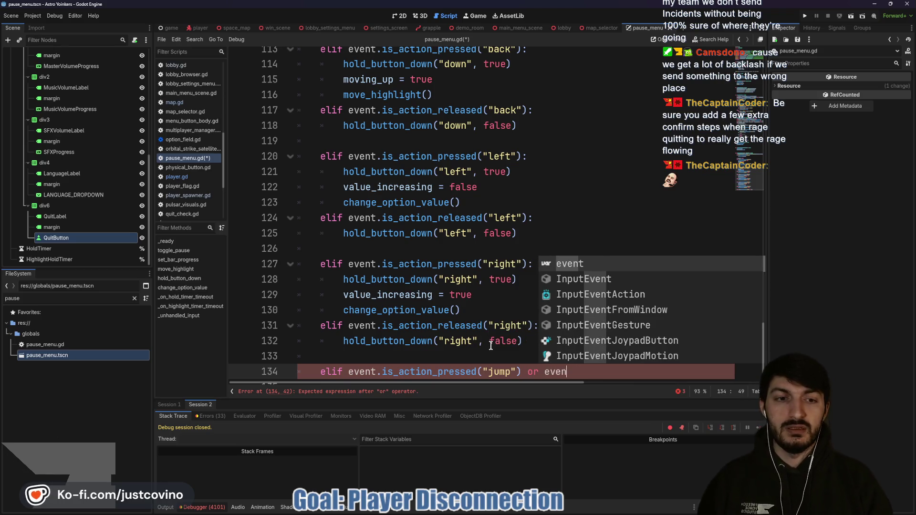
type("t.is")
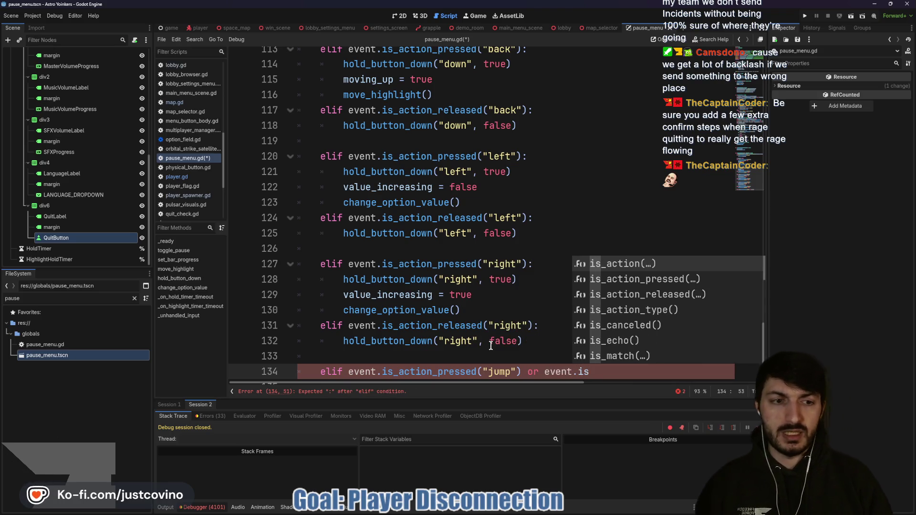
key("Down")
key("Return")
type("\"")
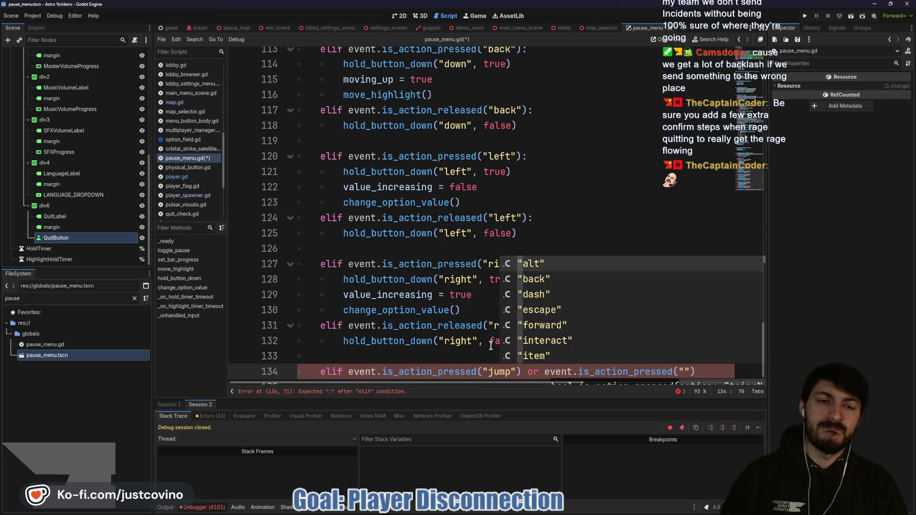
type("inter")
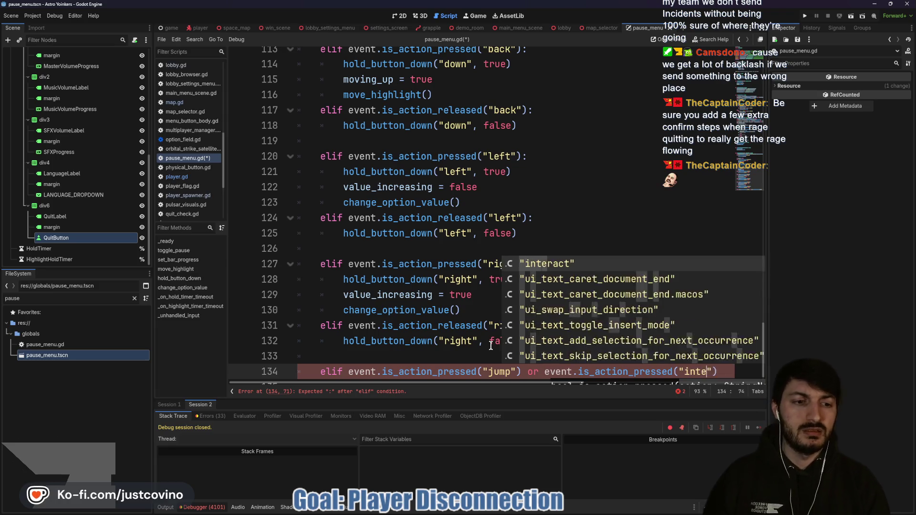
key("Return")
key("End")
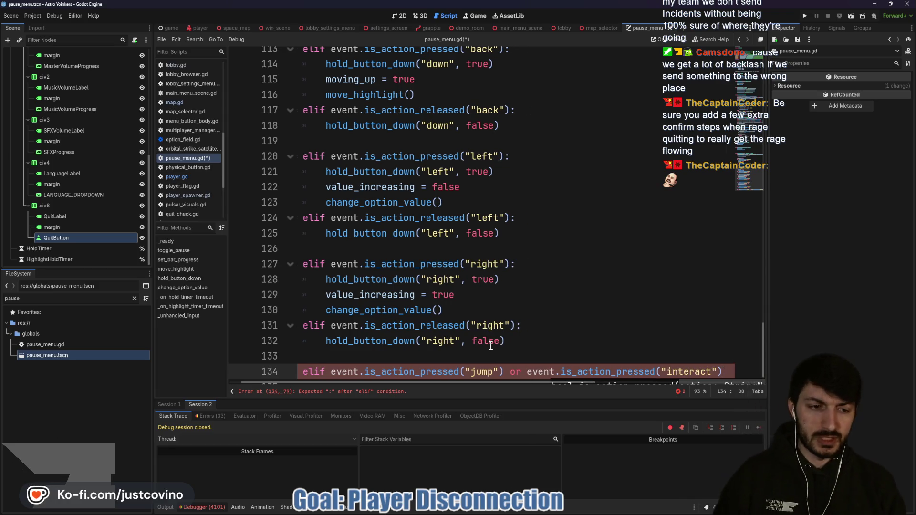
type(":")
key("Return")
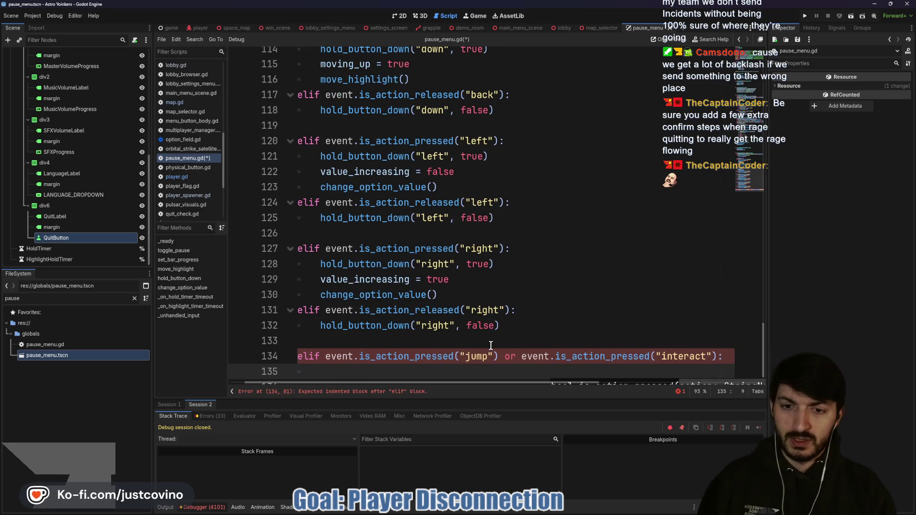
Give the branch the body print("select has been pushed") and save the script.
type("print(:=")
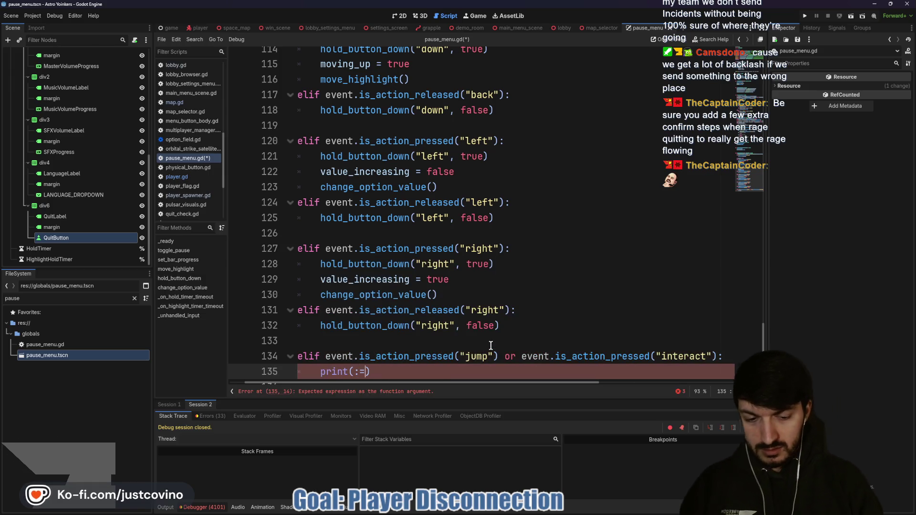
key("BackSpace")
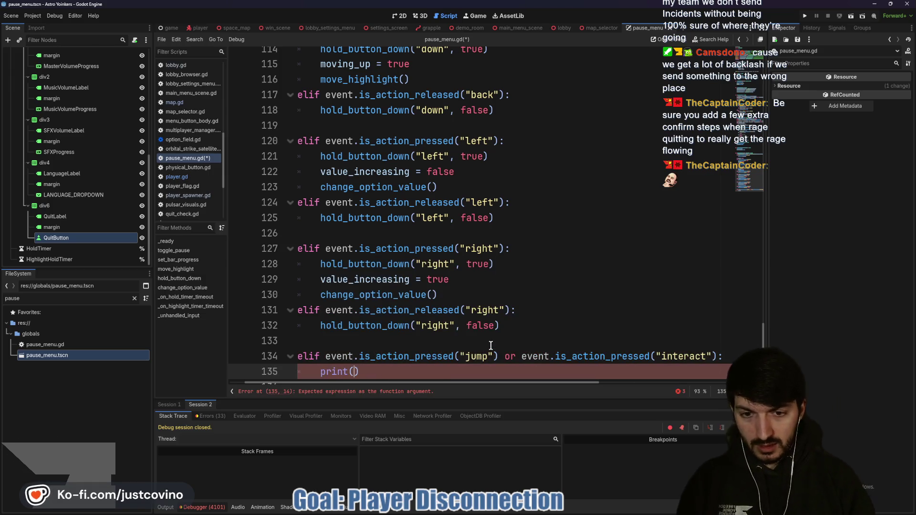
type("\"select has ")
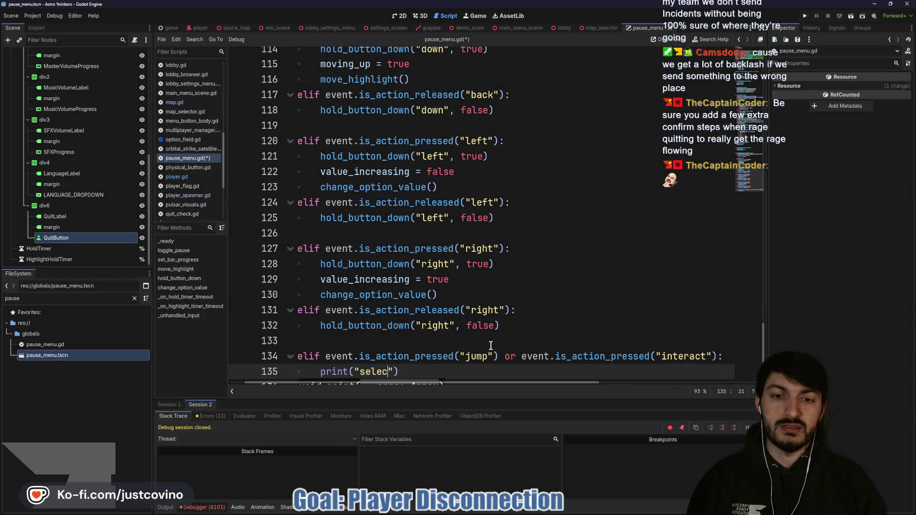
type("been pushed")
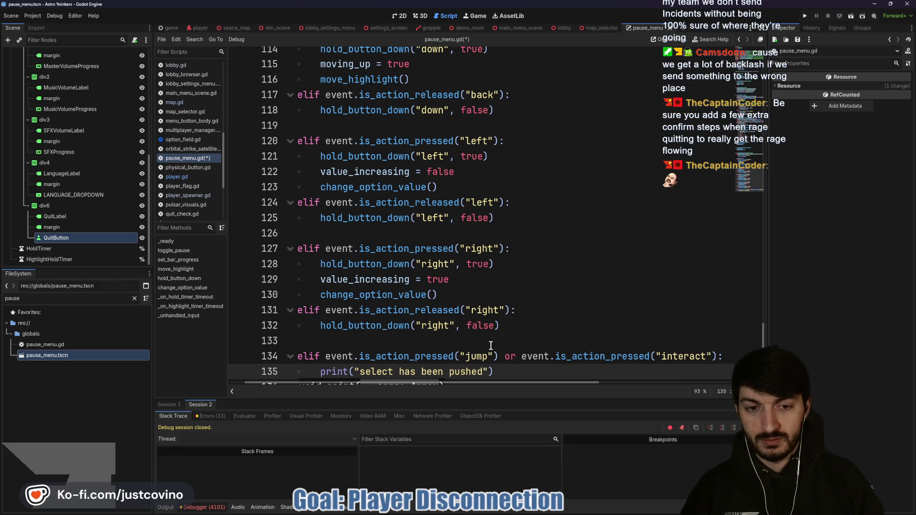
left_click(513, 366)
key("ctrl+s")
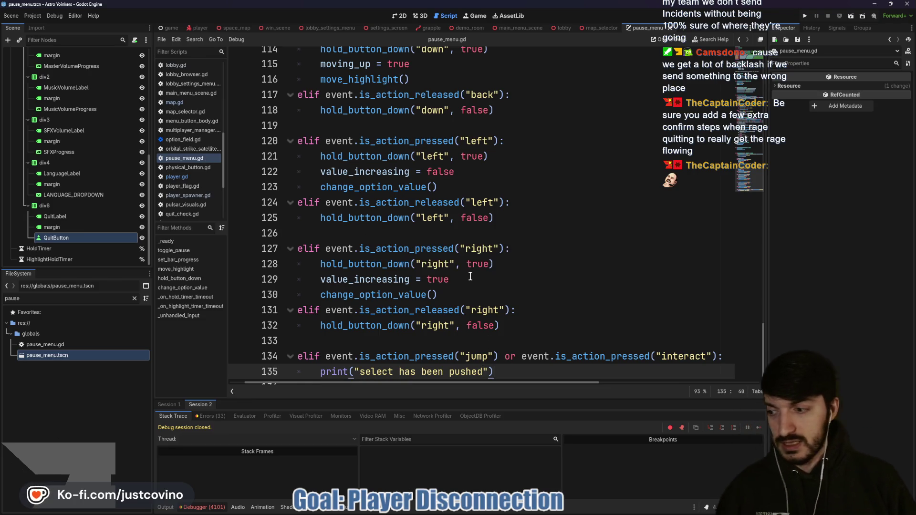
scroll(465, 281, "down", 1)
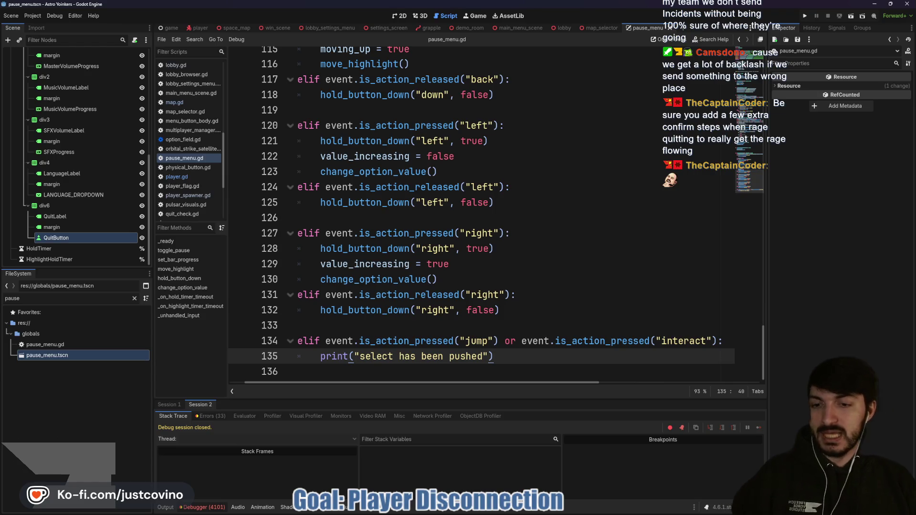
left_click(384, 329)
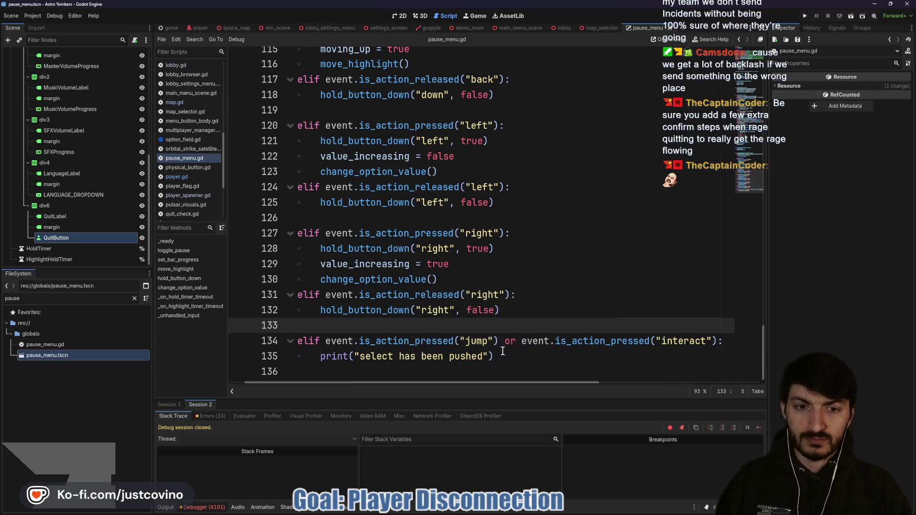
key("Down")
key("Down")
key("Down")
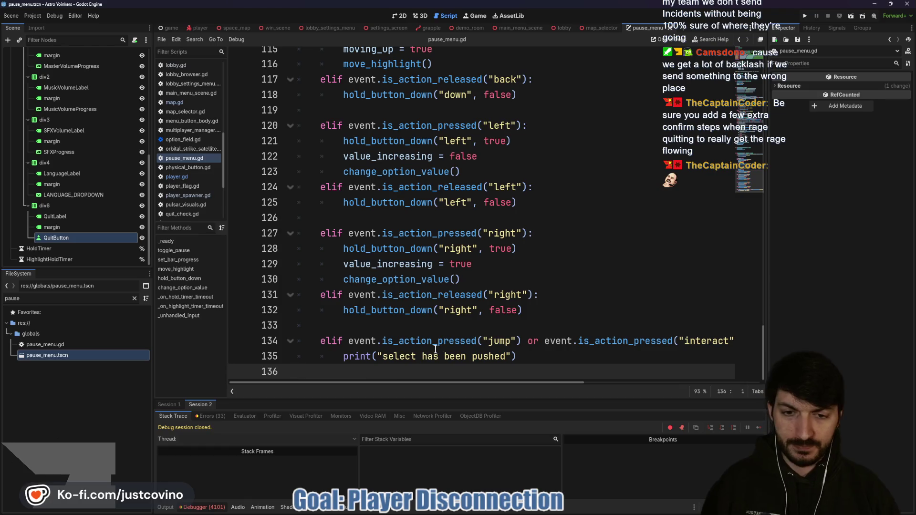